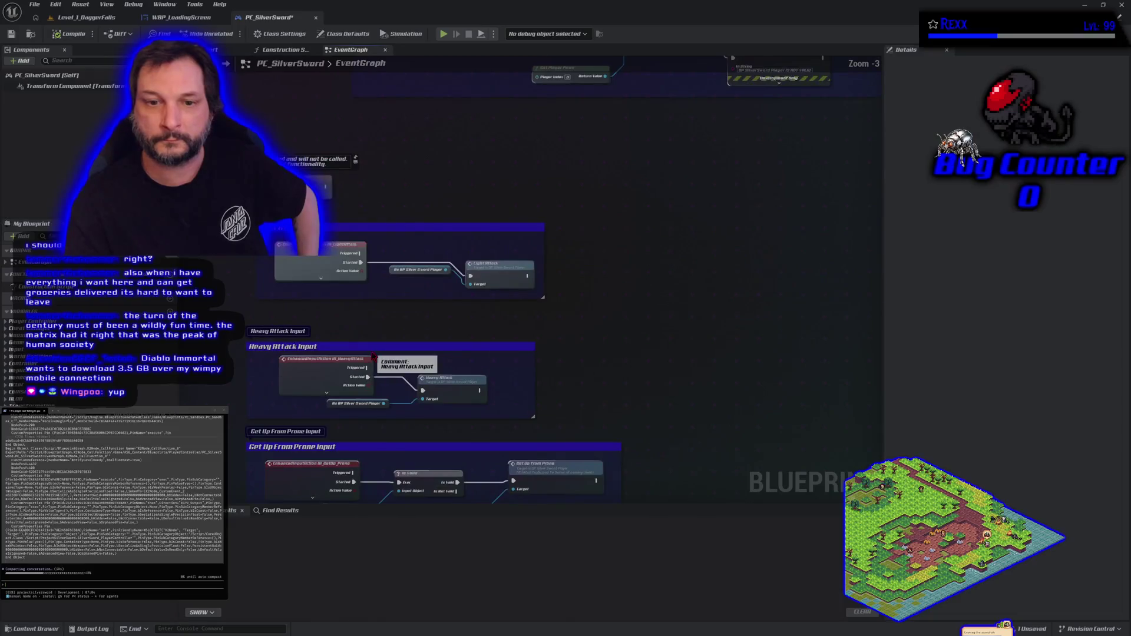
- Select the Light Attack input node in the PC_SilverSword graph
{"action": "left_click", "coordinate": [318, 259]}
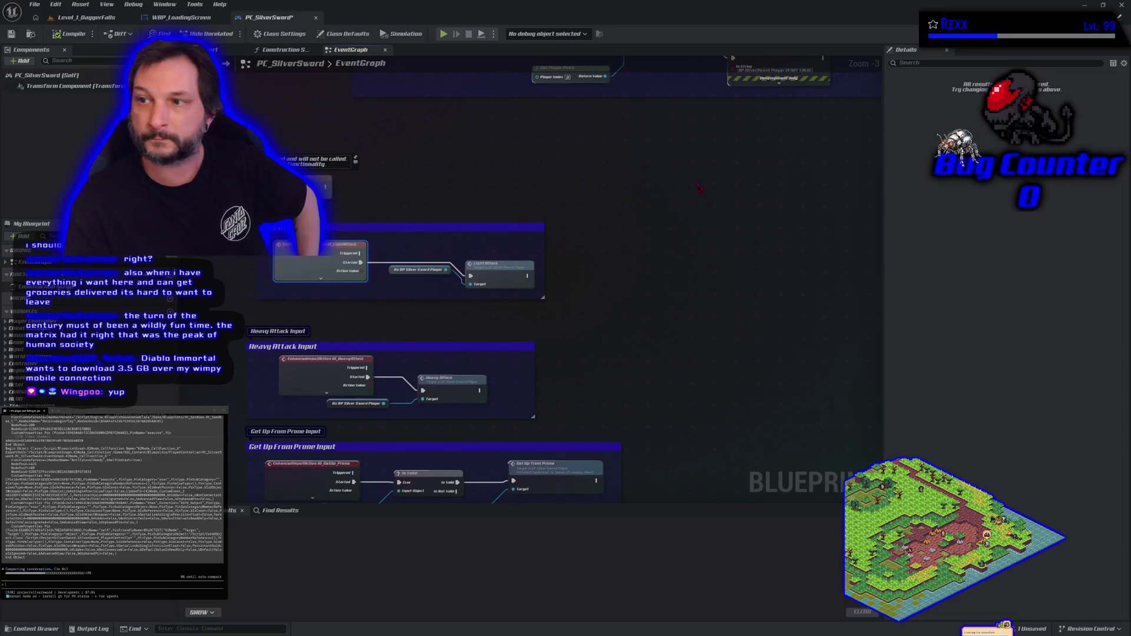
{"action": "scroll", "coordinate": [566, 420], "scroll_direction": "down", "scroll_amount": 4}
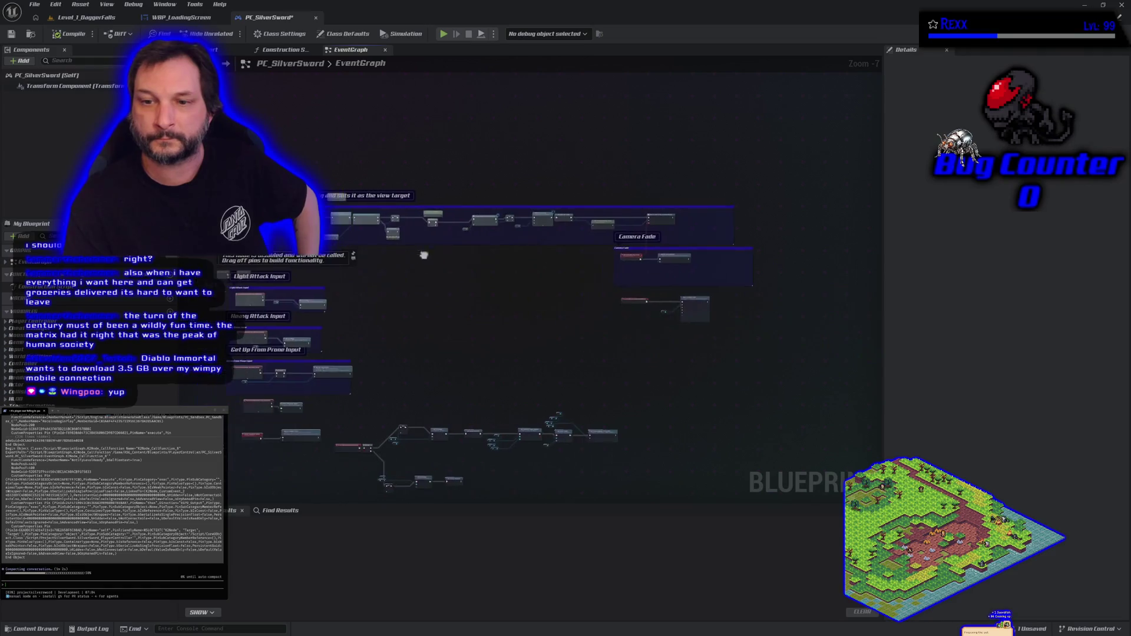
{"action": "scroll", "coordinate": [421, 252], "scroll_direction": "up", "scroll_amount": 4}
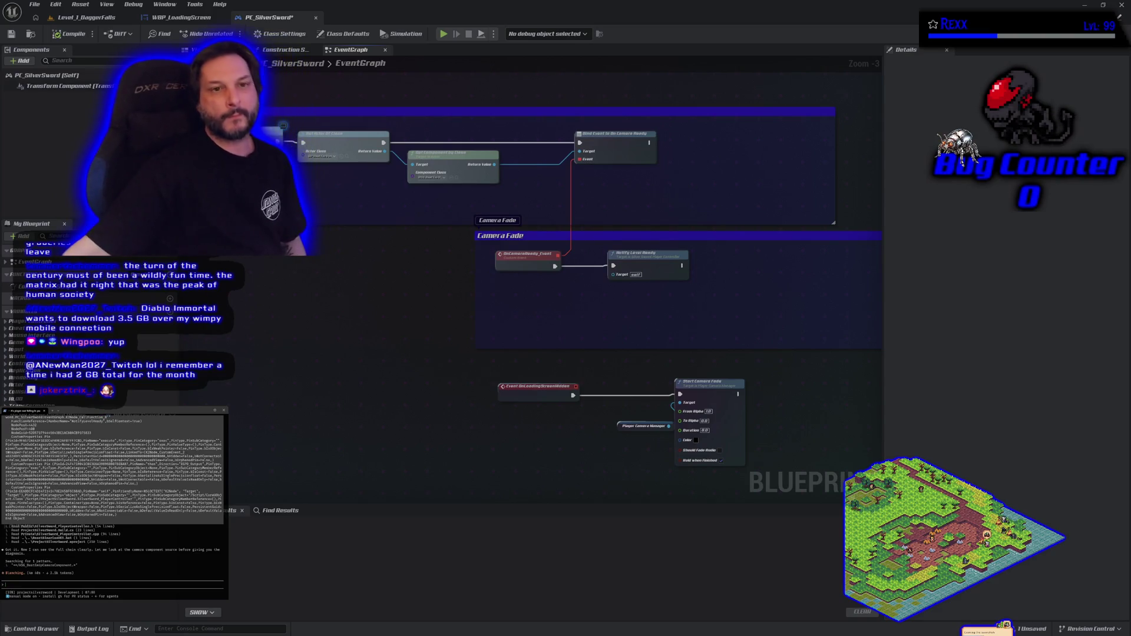
- Open L_MainMenu from the Levels folder and save the PC_SilverSword changes
{"action": "left_click", "coordinate": [93, 19]}
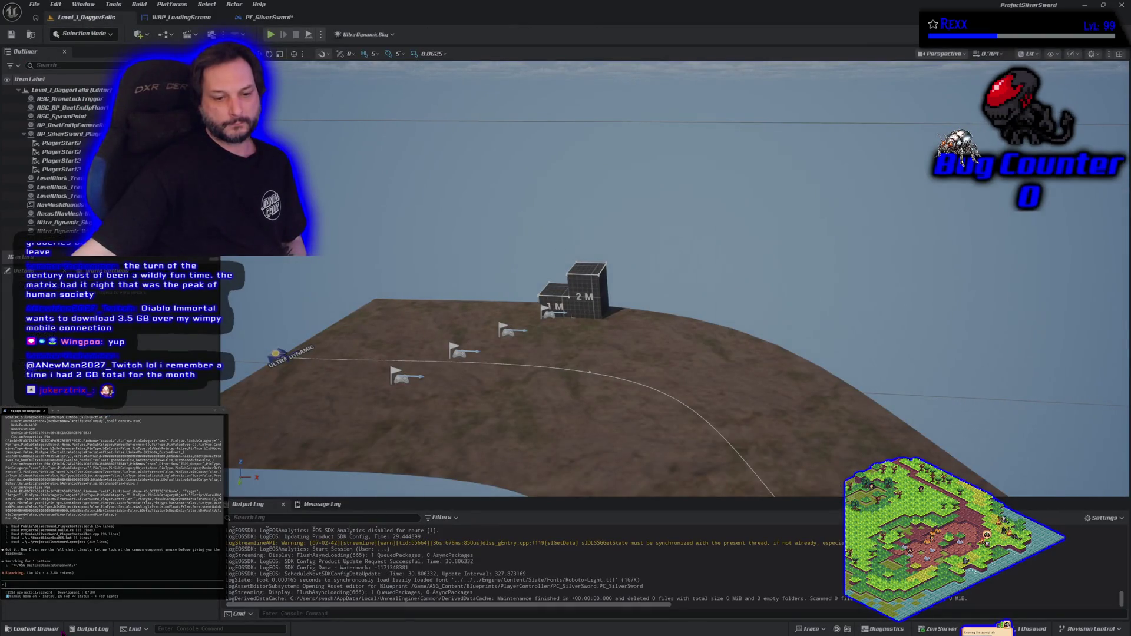
{"action": "left_click", "coordinate": [41, 629]}
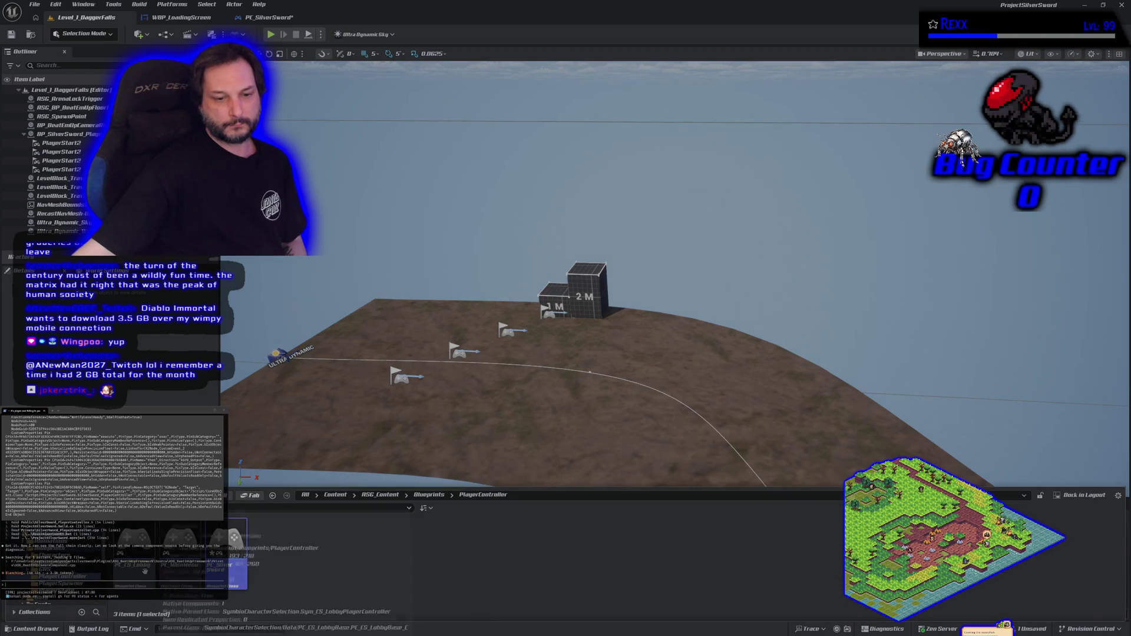
{"action": "left_click", "coordinate": [45, 576]}
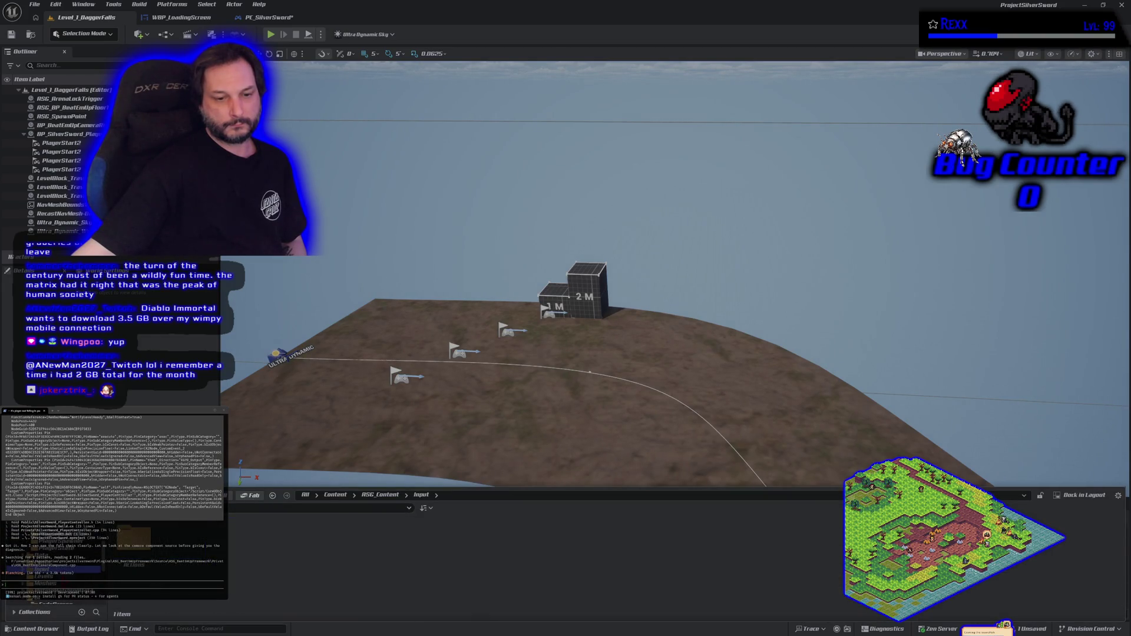
{"action": "double_click", "coordinate": [180, 563]}
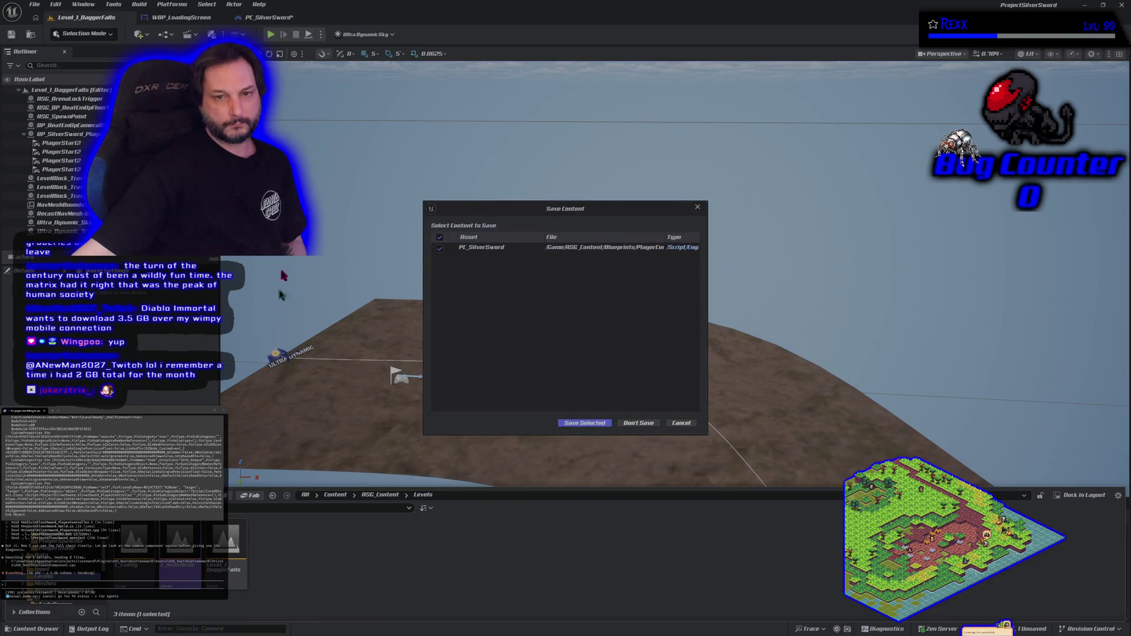
{"action": "left_click", "coordinate": [576, 423]}
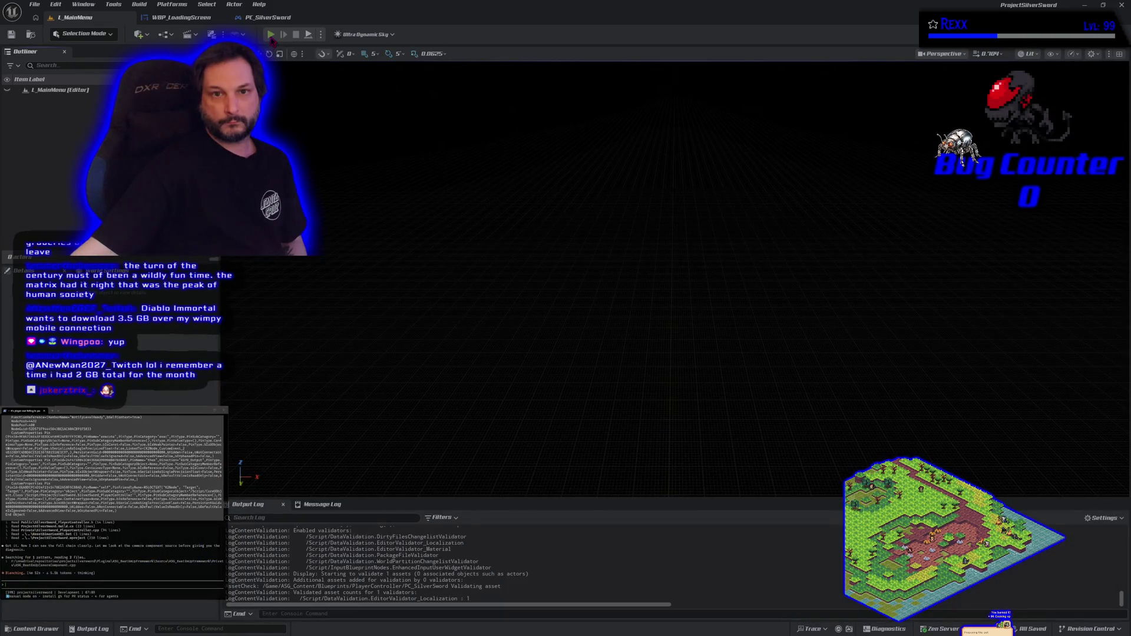
{"action": "left_click", "coordinate": [270, 35]}
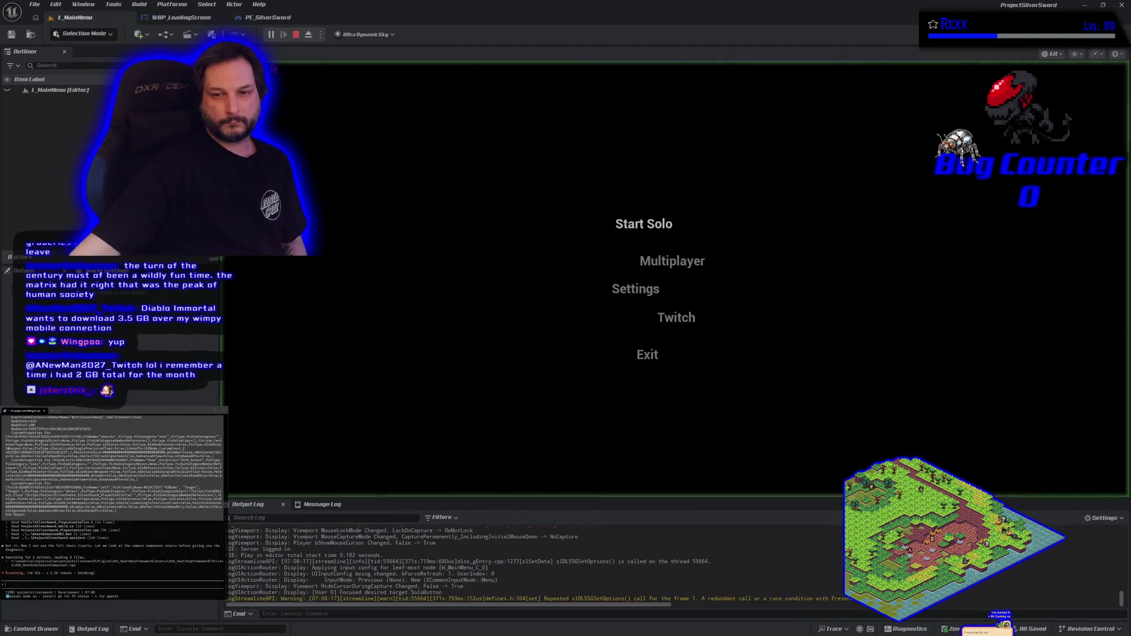
{"action": "left_click", "coordinate": [644, 224]}
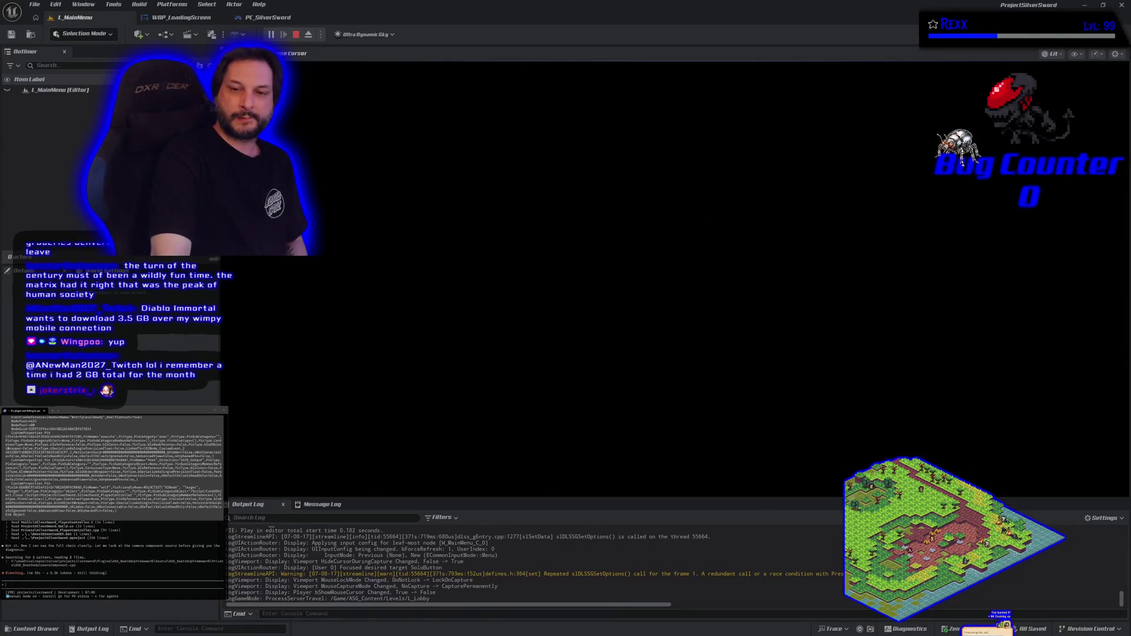
{"action": "key", "text": "Return"}
{"action": "key", "text": "Return"}
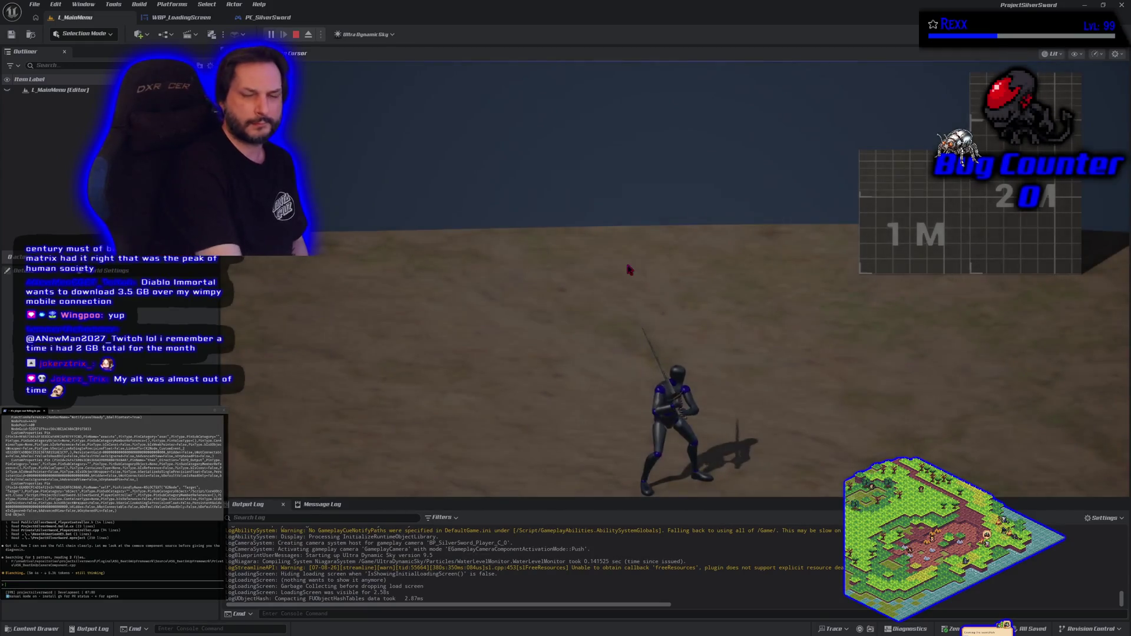
{"action": "key", "text": "Escape"}
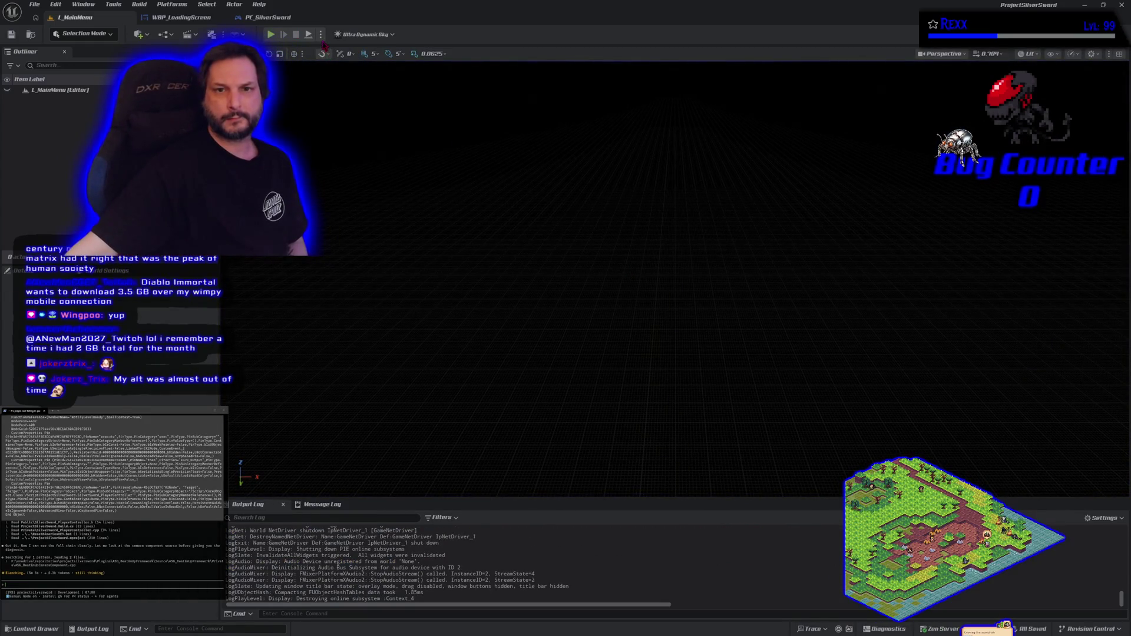
- Check the Net Mode play option and launch Play In Editor again
{"action": "left_click", "coordinate": [322, 38]}
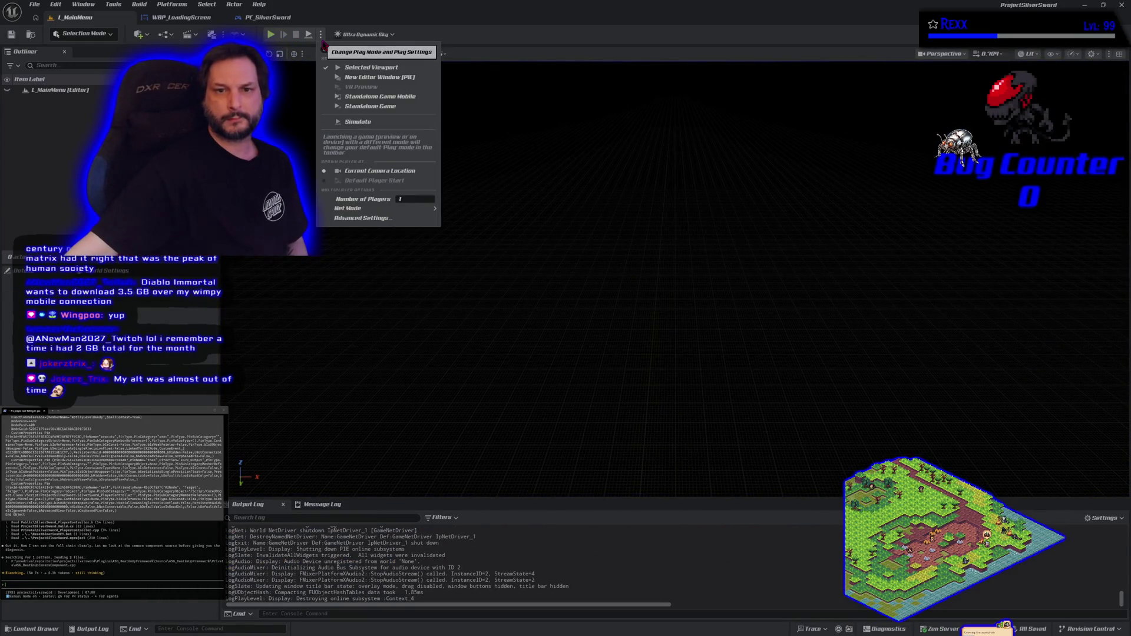
{"action": "left_click", "coordinate": [380, 218]}
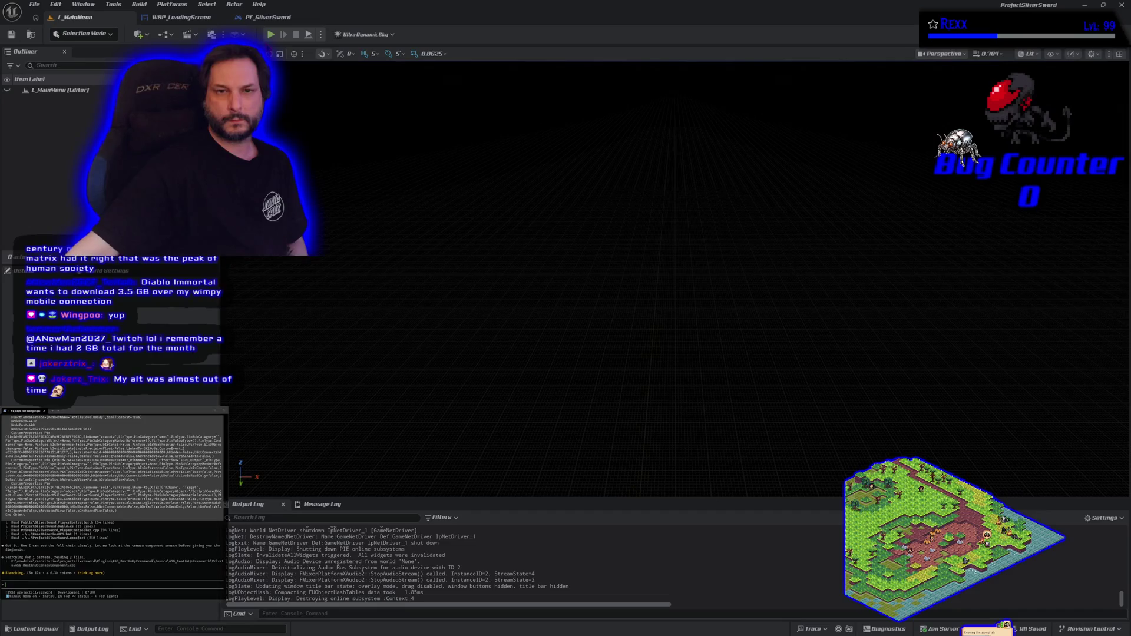
{"action": "left_click", "coordinate": [270, 35]}
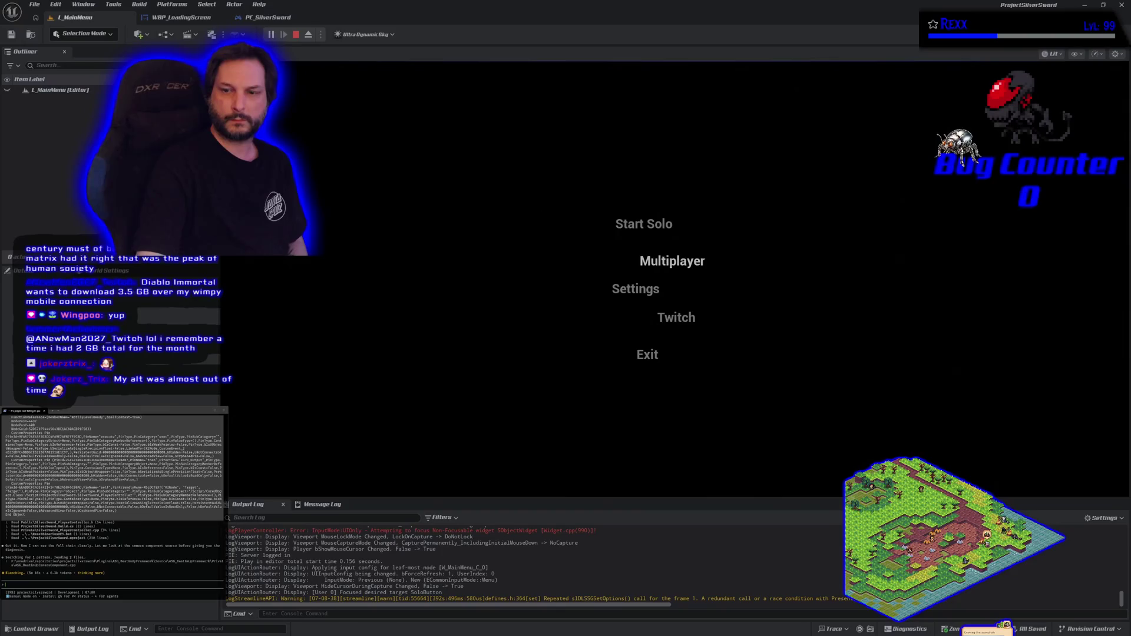
- Host a multiplayer lobby from the main menu, then press Esc to end the session
{"action": "left_click", "coordinate": [670, 268]}
{"action": "left_click", "coordinate": [471, 248]}
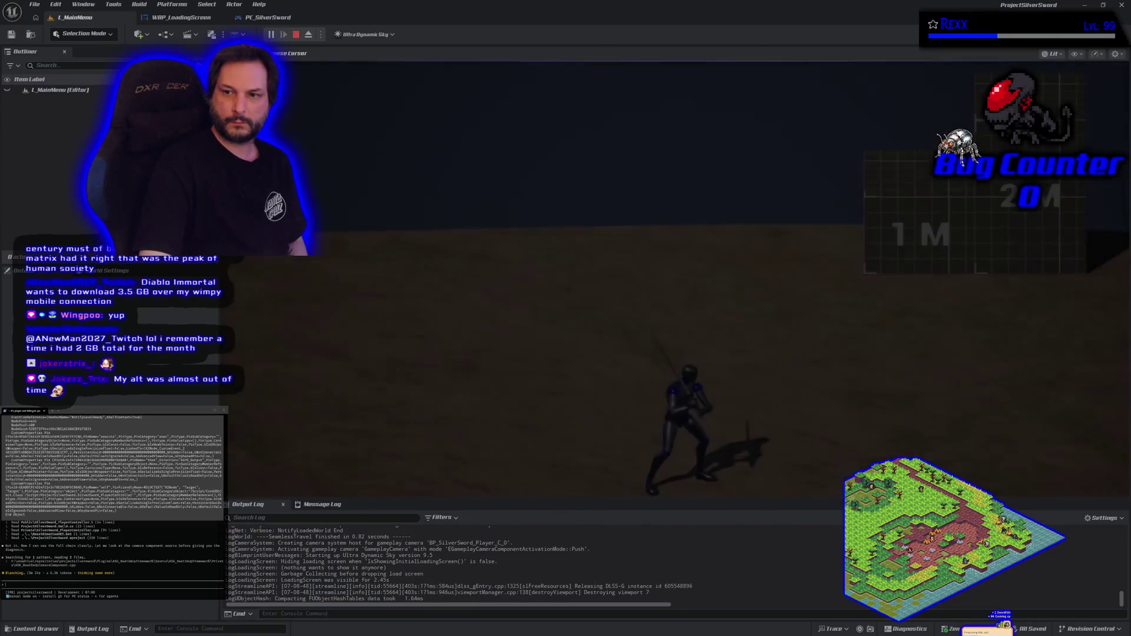
{"action": "key", "text": "Escape"}
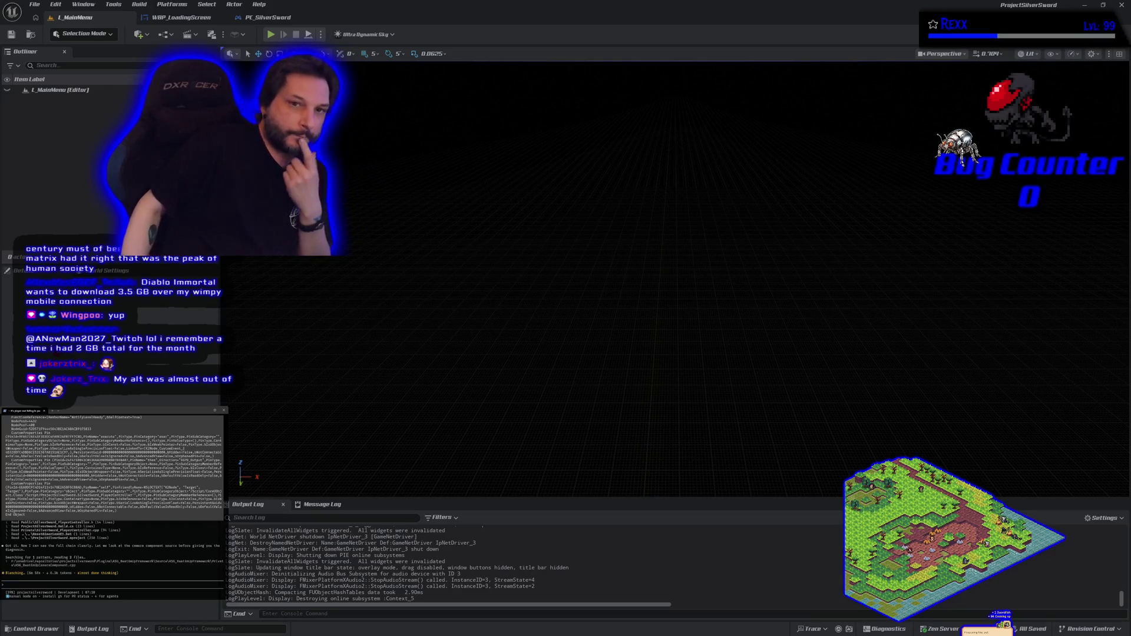
- Return to the PC_SilverSword Event Graph and select the Camera Fade event nodes
{"action": "left_click", "coordinate": [277, 19]}
{"action": "left_click_drag", "start_coordinate": [673, 340], "coordinate": [518, 260]}
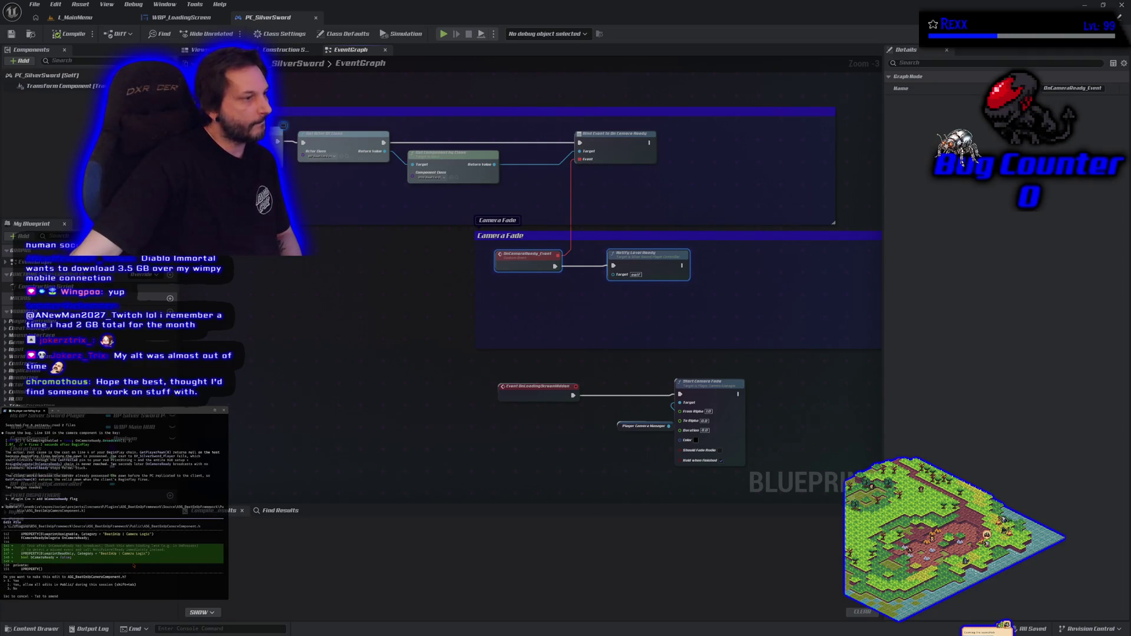
- Bring the browser showing the Gyazo screenshot to the front
{"action": "scroll", "coordinate": [134, 566], "scroll_direction": "up", "scroll_amount": 5}
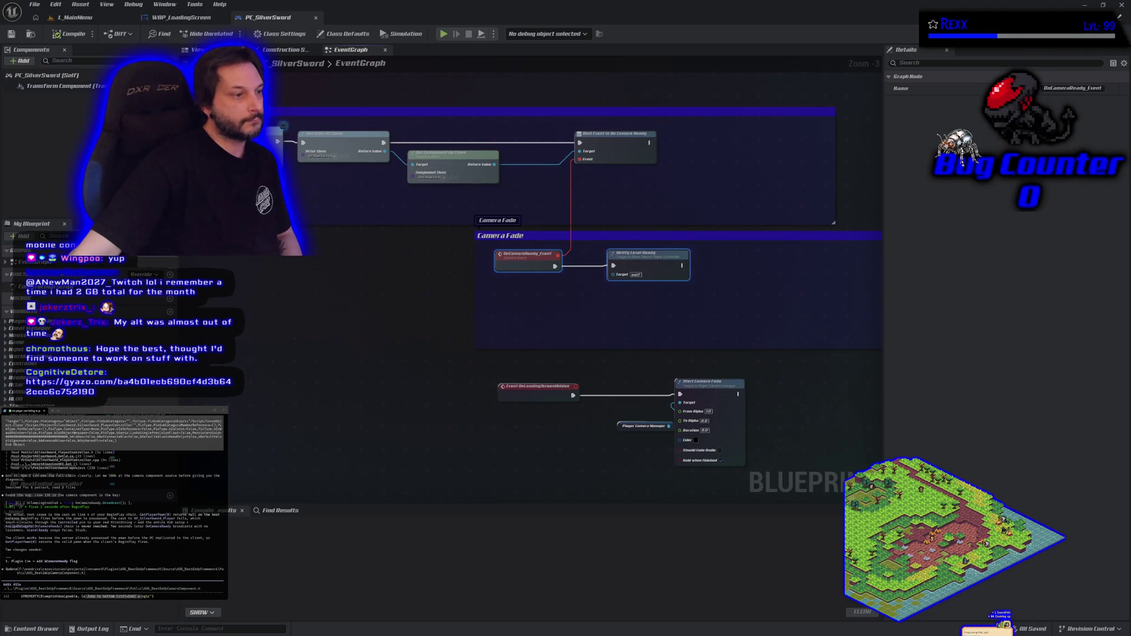
{"action": "mouse_move", "coordinate": [0, 141]}
{"action": "left_mouse_down"}
{"action": "mouse_move", "coordinate": [556, 86]}
{"action": "mouse_move", "coordinate": [582, 63]}
{"action": "left_mouse_up"}
{"action": "left_click", "coordinate": [818, 60]}
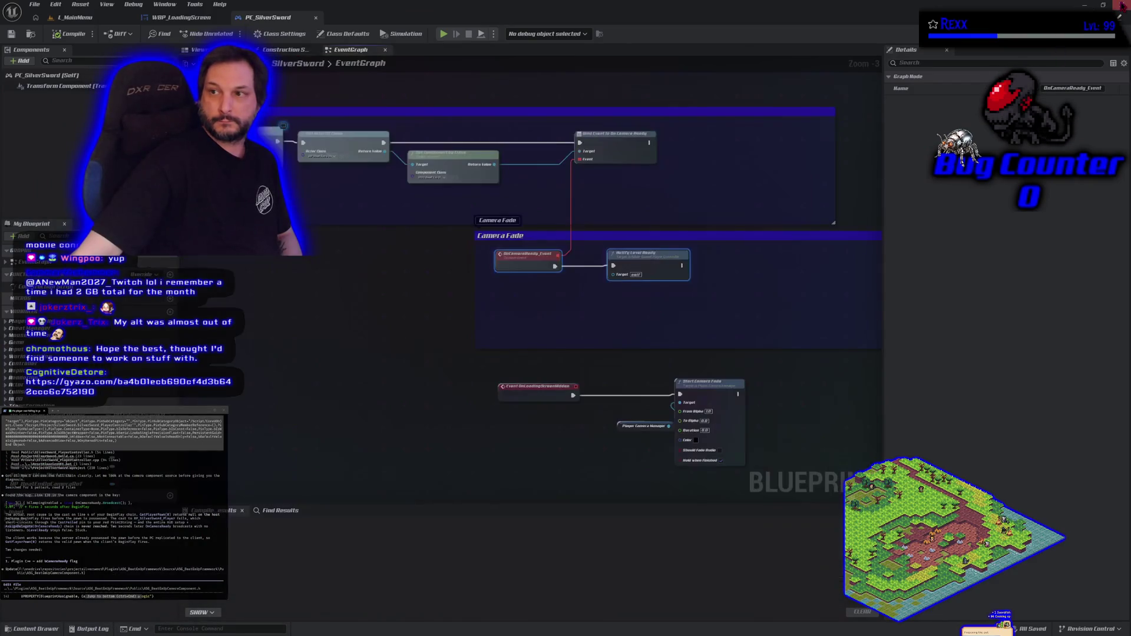
{"action": "key", "text": "alt+Tab"}
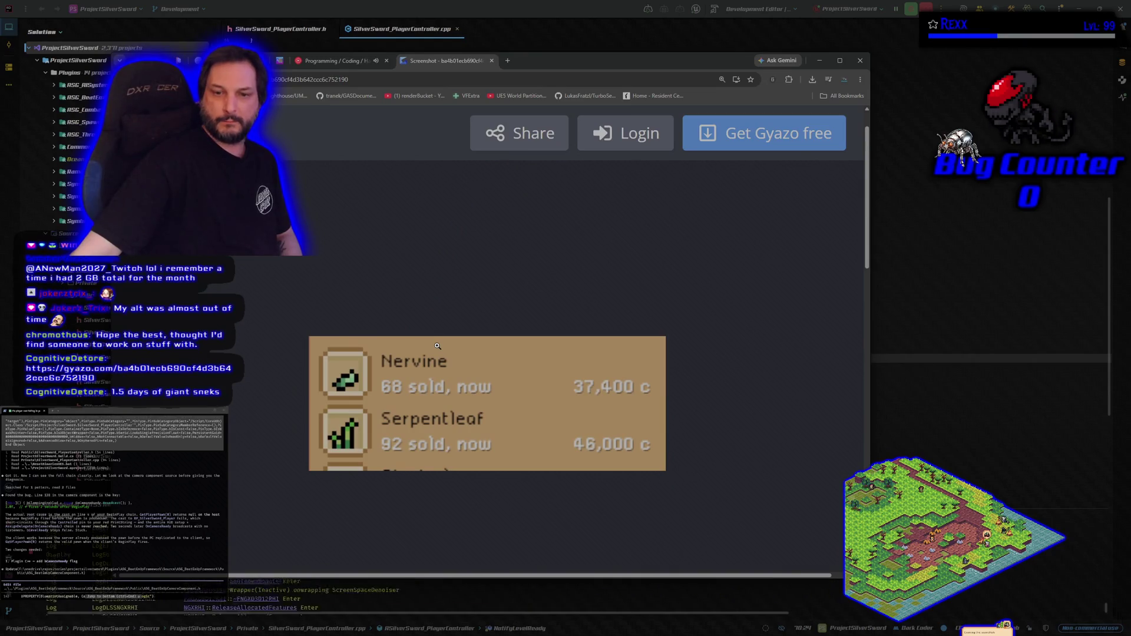
- Close the Gyazo screenshot tab to reveal the kanban board
{"action": "scroll", "coordinate": [437, 346], "scroll_direction": "up", "scroll_amount": 1}
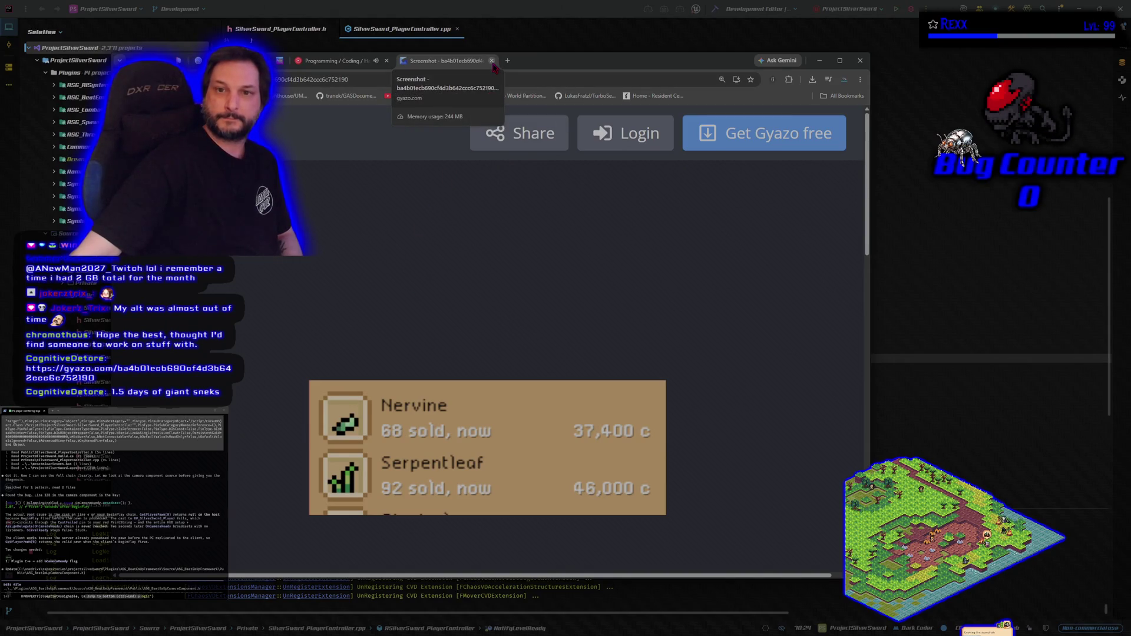
{"action": "left_click", "coordinate": [492, 61]}
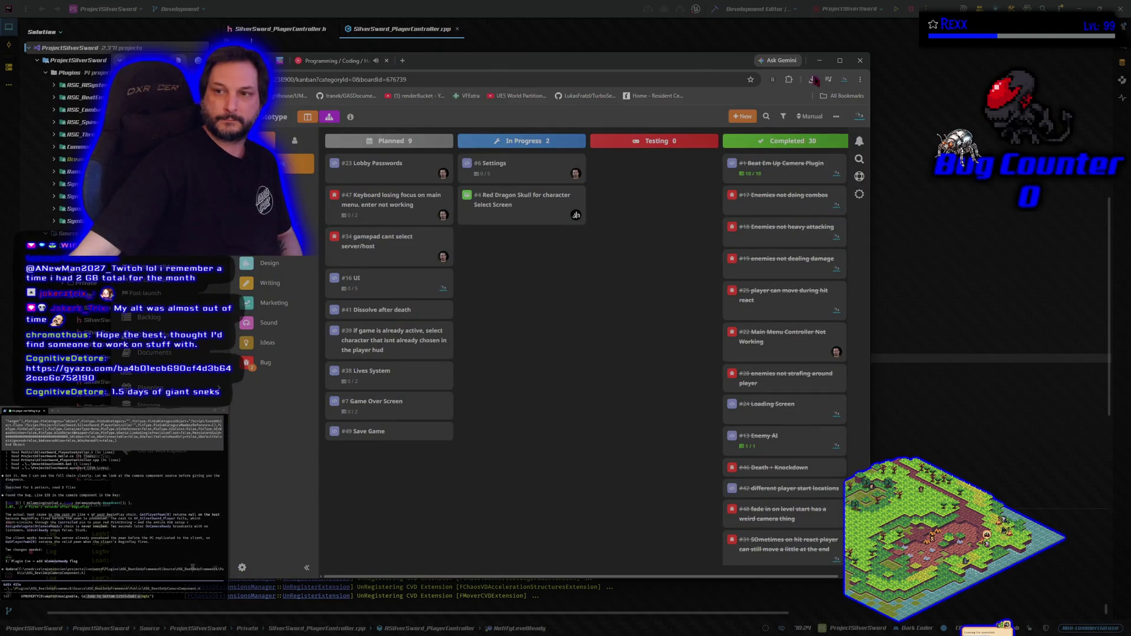
- Switch from the HacknPlan board back to SilverSword_PlayerController.cpp in Rider
{"action": "key", "text": "alt+Tab"}
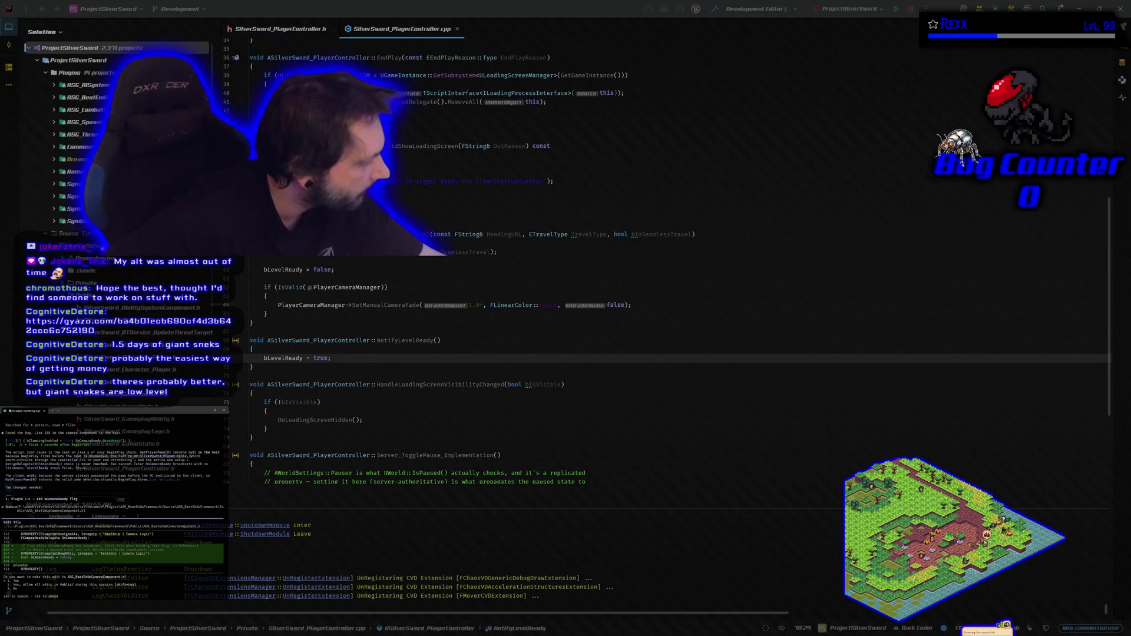
- Check the changed files in GitHub Desktop, then hide it to return to Rider
{"action": "key", "text": "alt+Tab"}
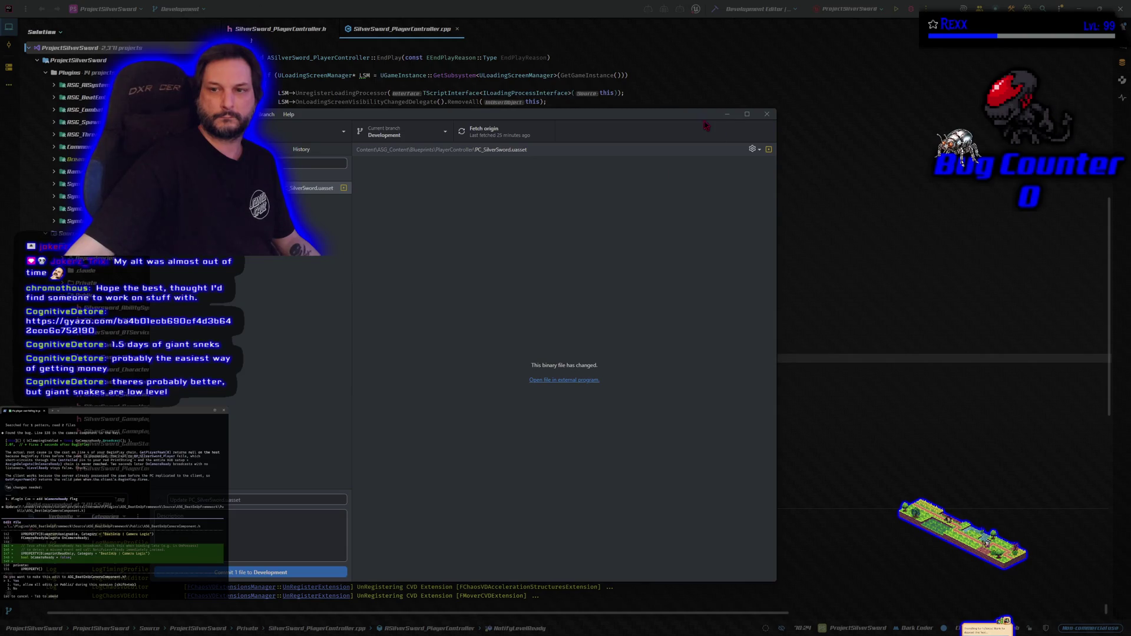
{"action": "left_click", "coordinate": [727, 114]}
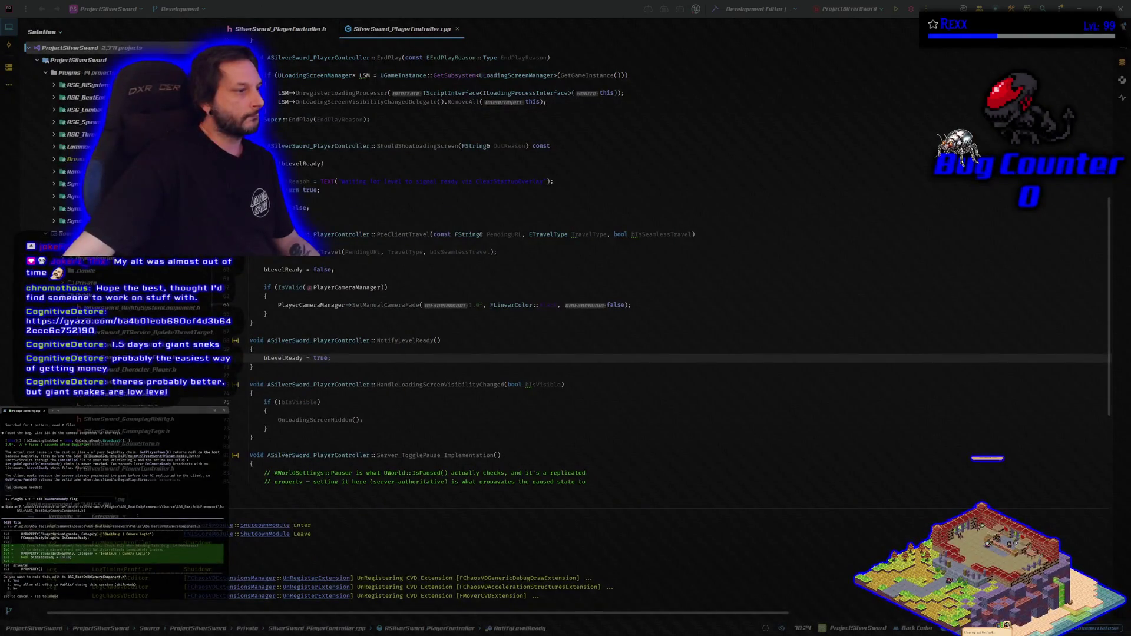
- Approve the assistant's code edit and review the camera component header diff
{"action": "key", "text": "Return"}
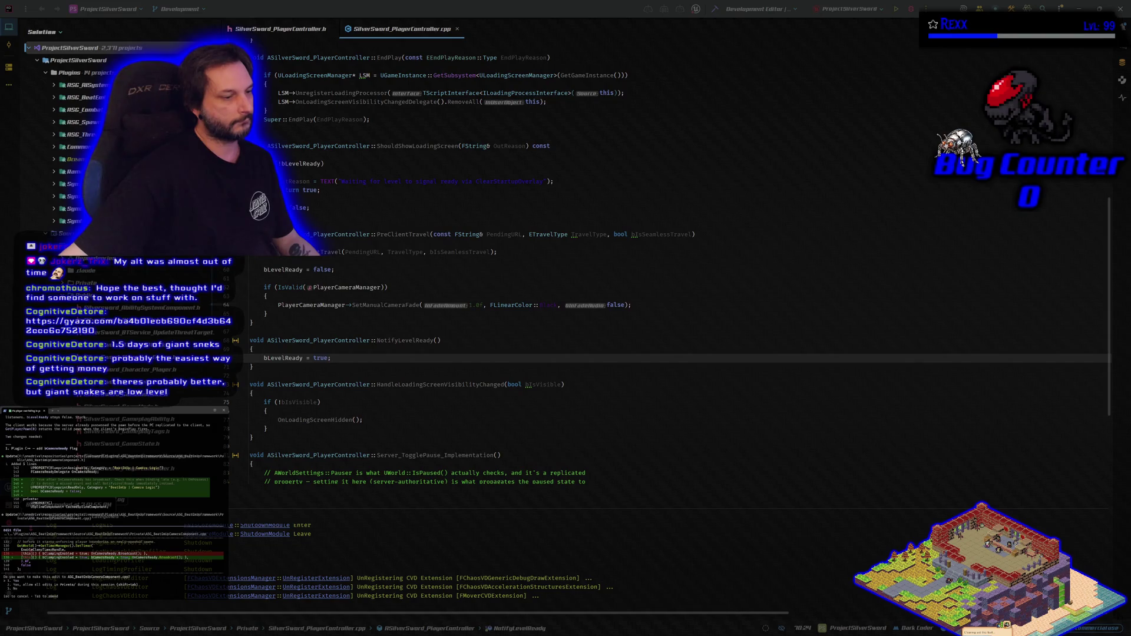
{"action": "key", "text": "alt+Tab"}
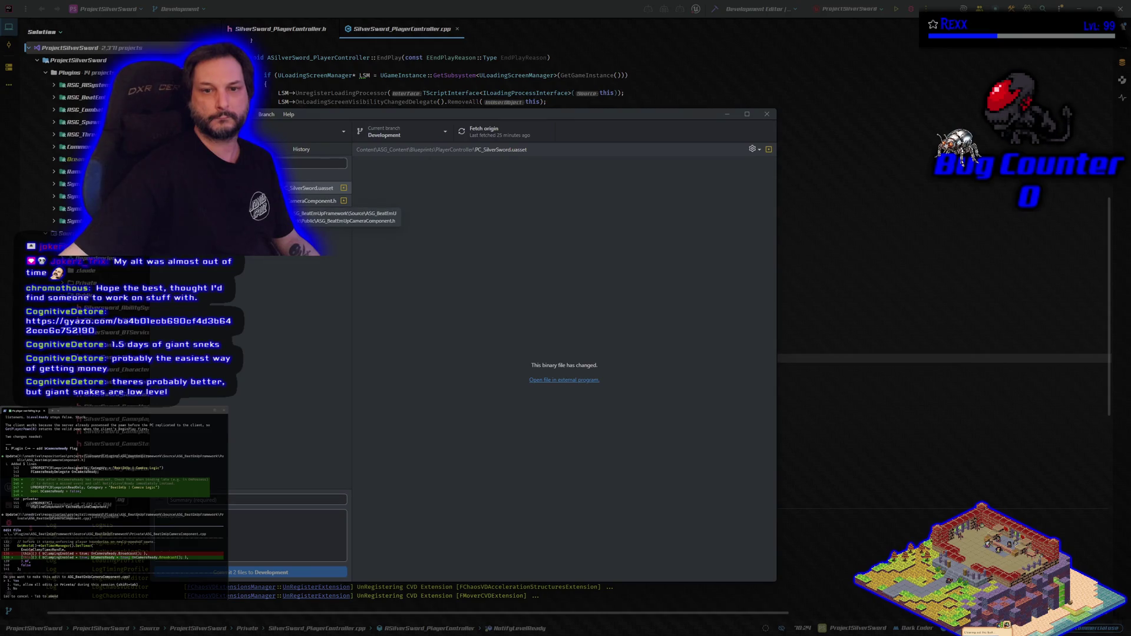
{"action": "left_click", "coordinate": [312, 201]}
- Discard the PC_SilverSword.uasset changes and put GitHub Desktop away
{"action": "left_click", "coordinate": [312, 188]}
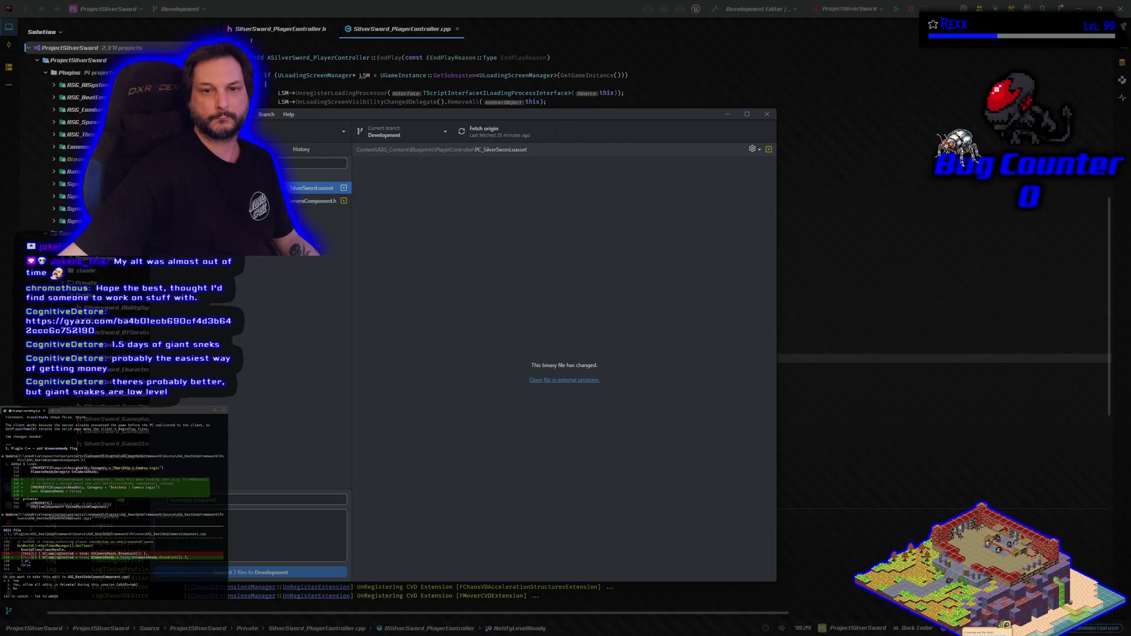
{"action": "right_click", "coordinate": [312, 187]}
{"action": "left_click", "coordinate": [319, 201]}
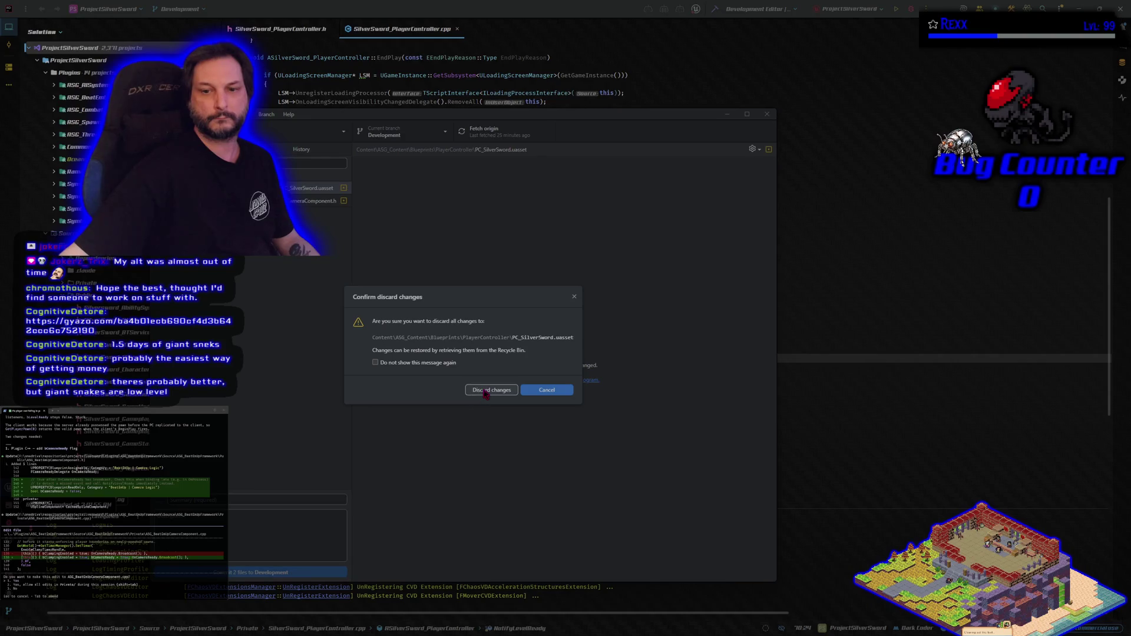
{"action": "left_click", "coordinate": [484, 391]}
{"action": "left_click", "coordinate": [726, 114]}
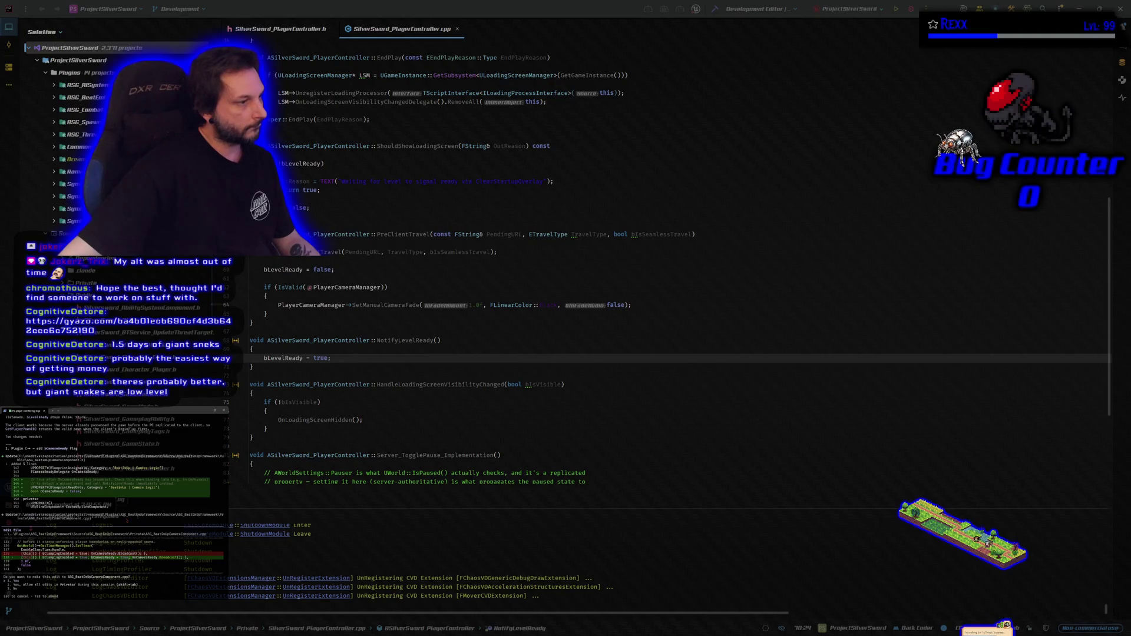
- Approve the code edit, reply 'ok let me compile and test', rebuild, and return to Unreal
{"action": "key", "text": "Return"}
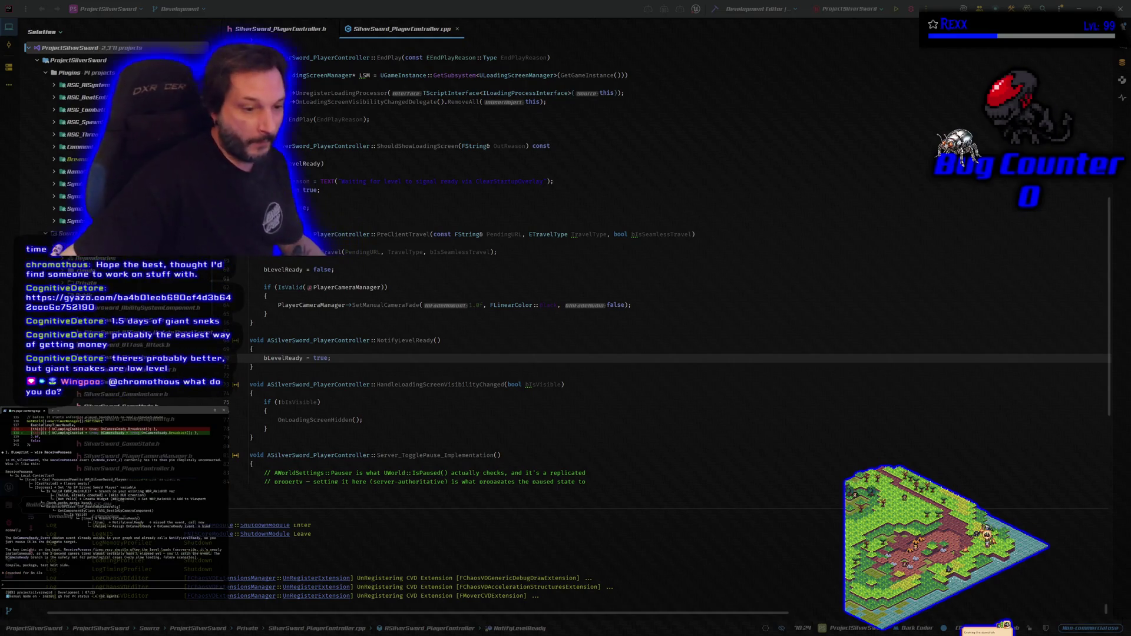
{"action": "type", "text": "ok let me compile and test"}
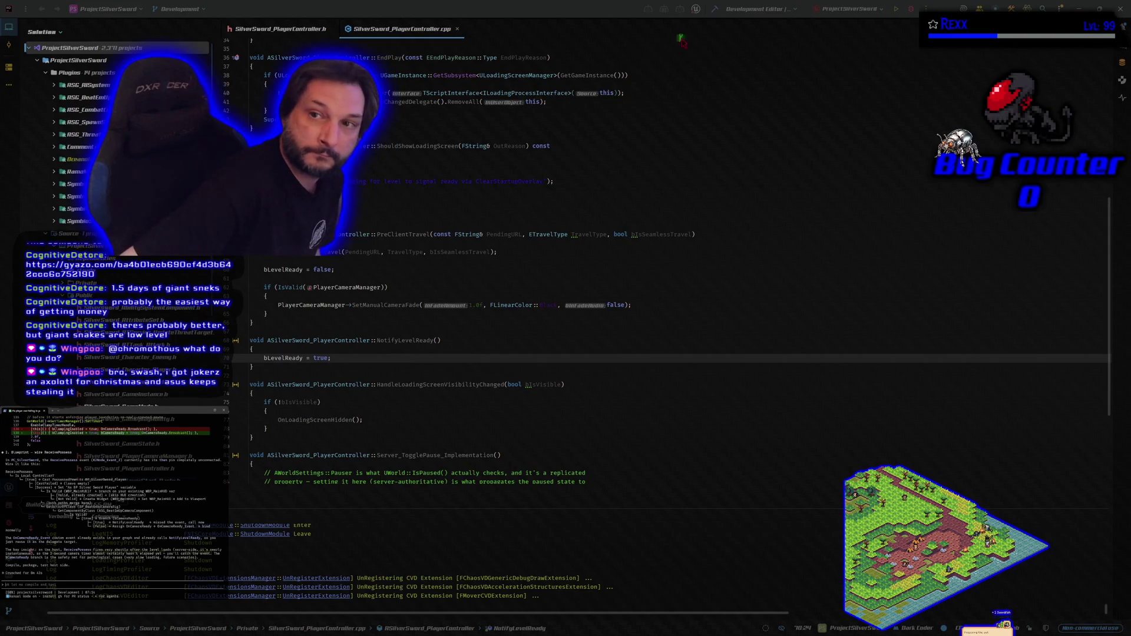
{"action": "left_click", "coordinate": [714, 9]}
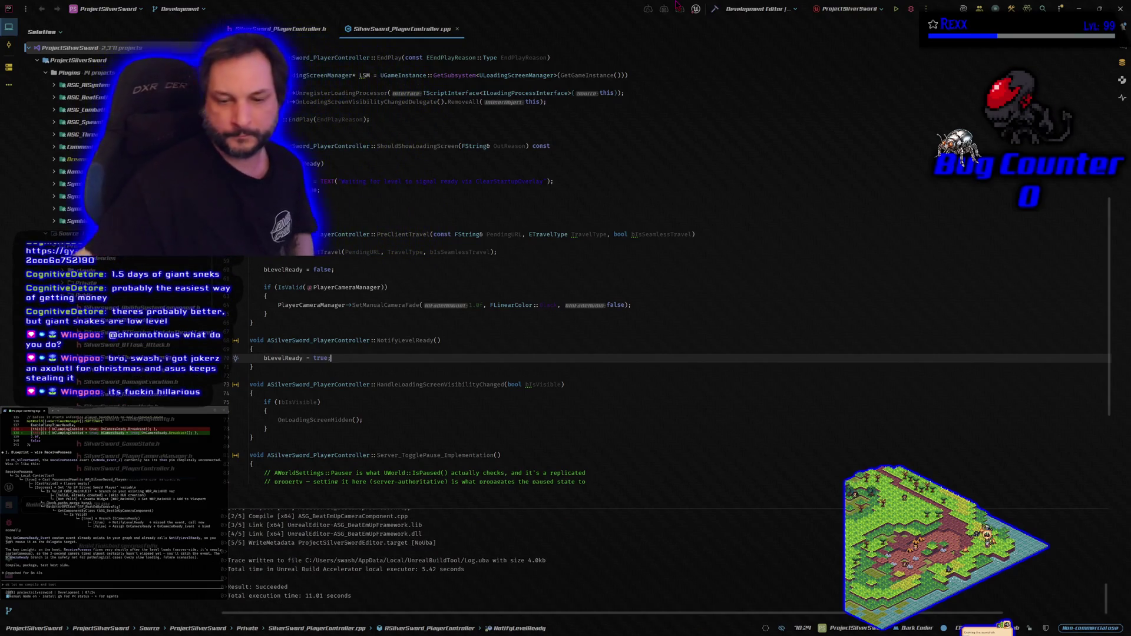
{"action": "key", "text": "ctrl+shift+b"}
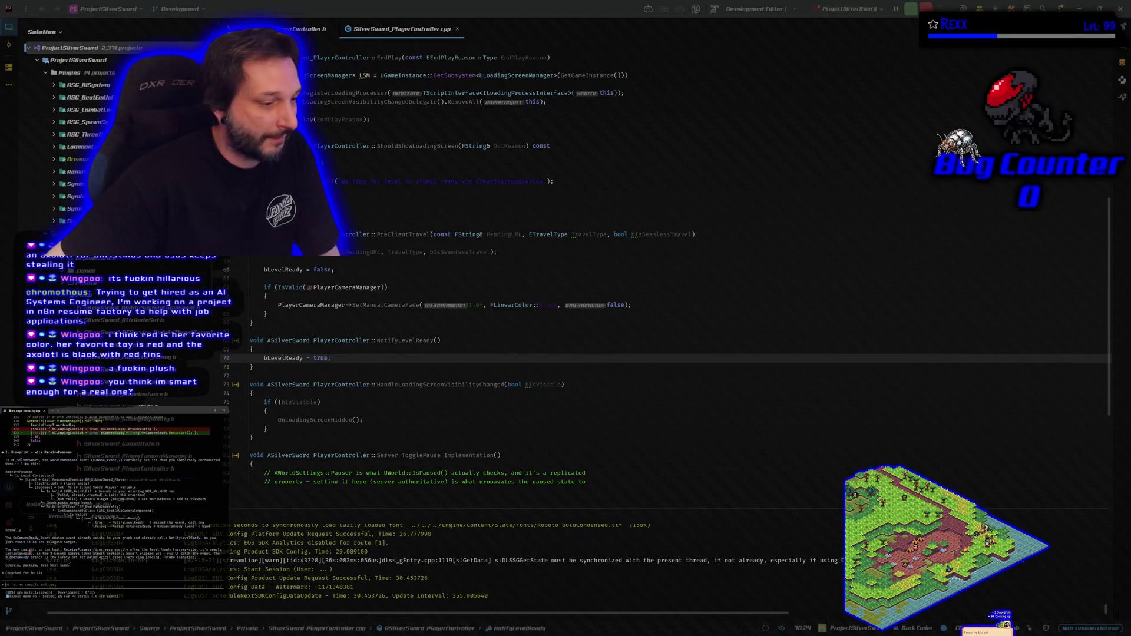
{"action": "key", "text": "alt+Tab"}
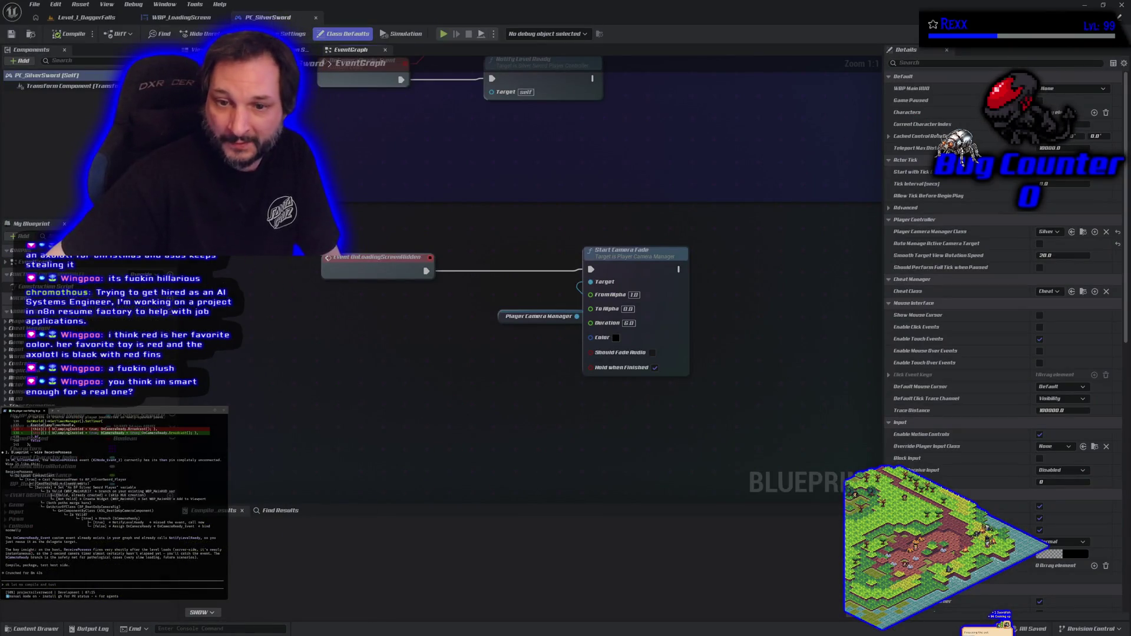
{"action": "scroll", "coordinate": [400, 495], "scroll_direction": "down", "scroll_amount": 3}
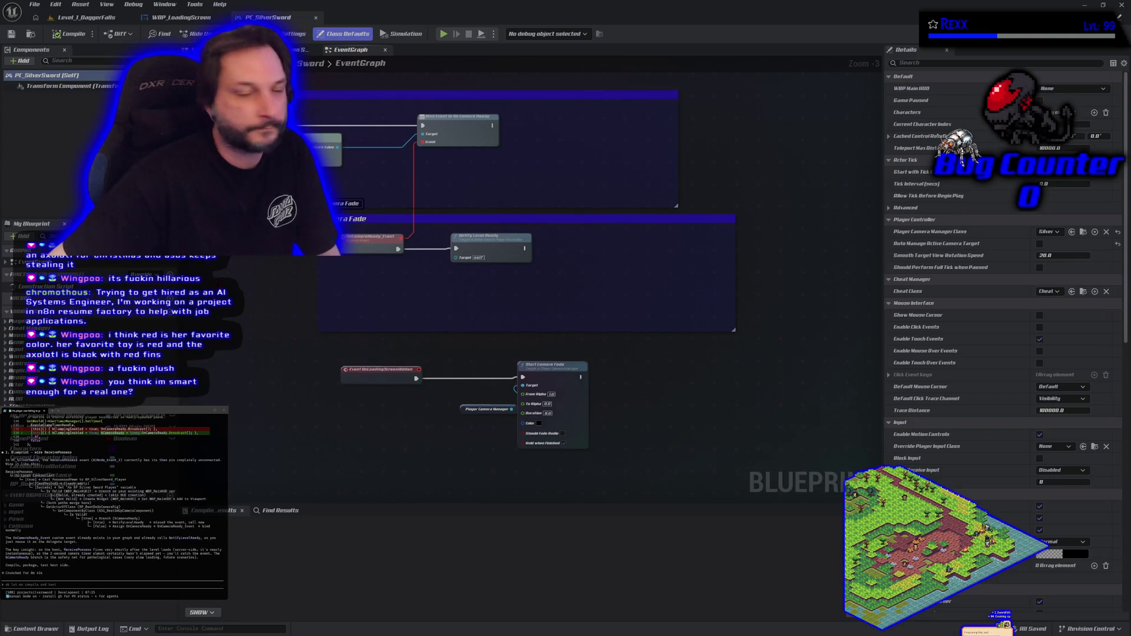
{"action": "mouse_move", "coordinate": [249, 201]}
{"action": "left_mouse_down"}
{"action": "mouse_move", "coordinate": [819, 294]}
{"action": "mouse_move", "coordinate": [797, 308]}
{"action": "mouse_move", "coordinate": [530, 291]}
{"action": "left_mouse_up"}
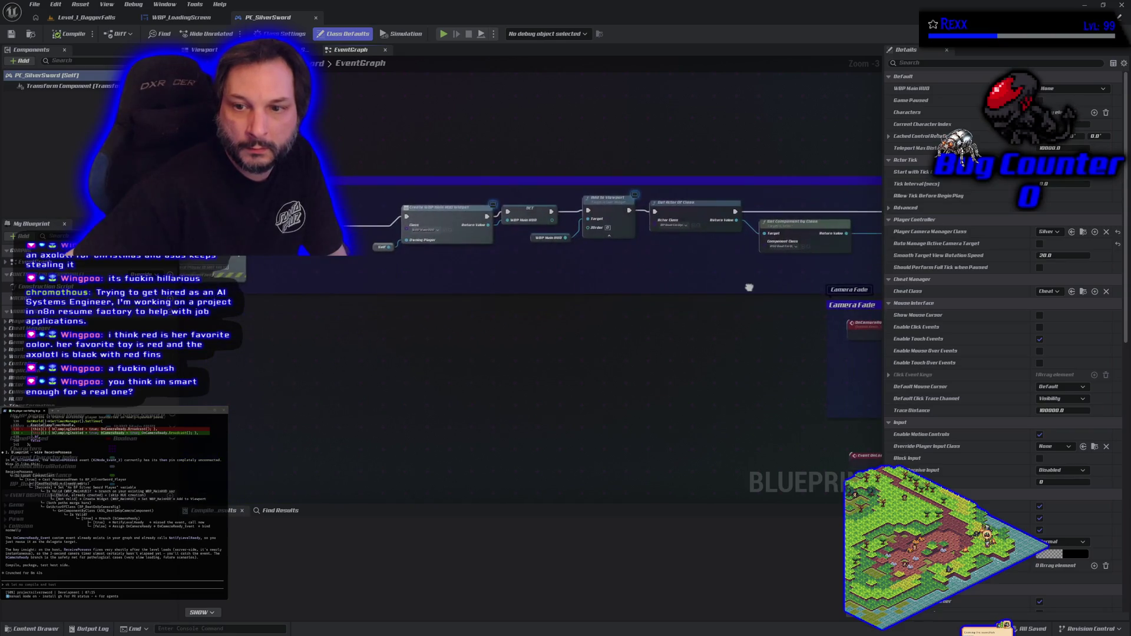
{"action": "mouse_move", "coordinate": [888, 309]}
{"action": "left_mouse_down"}
{"action": "mouse_move", "coordinate": [755, 288]}
{"action": "mouse_move", "coordinate": [885, 318]}
{"action": "left_mouse_up"}
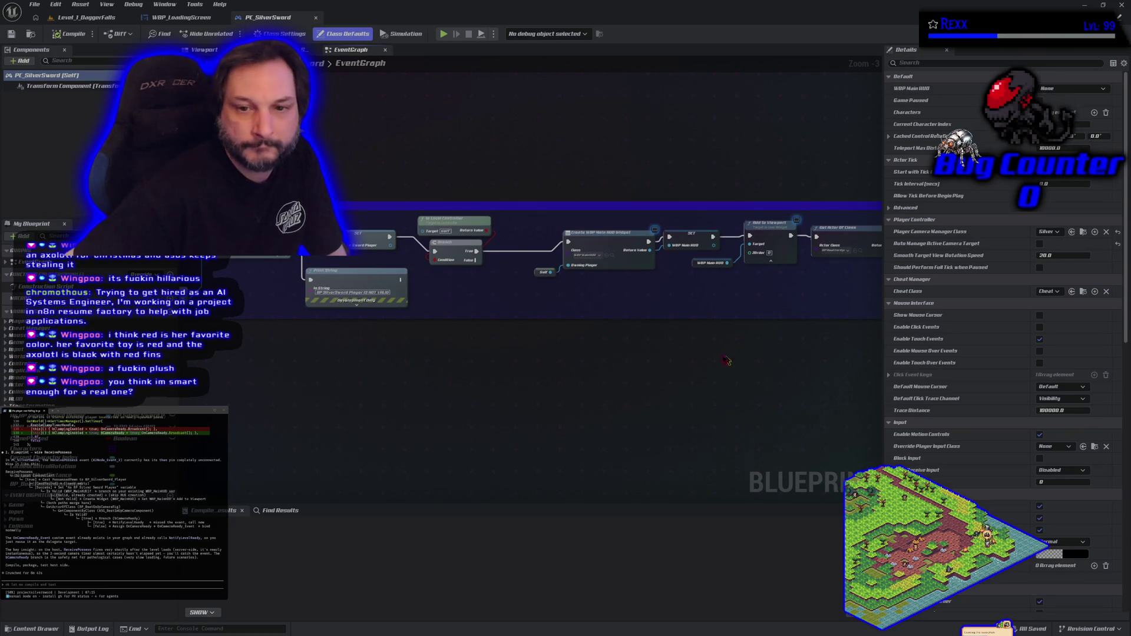
{"action": "left_click_drag", "start_coordinate": [488, 303], "coordinate": [612, 308]}
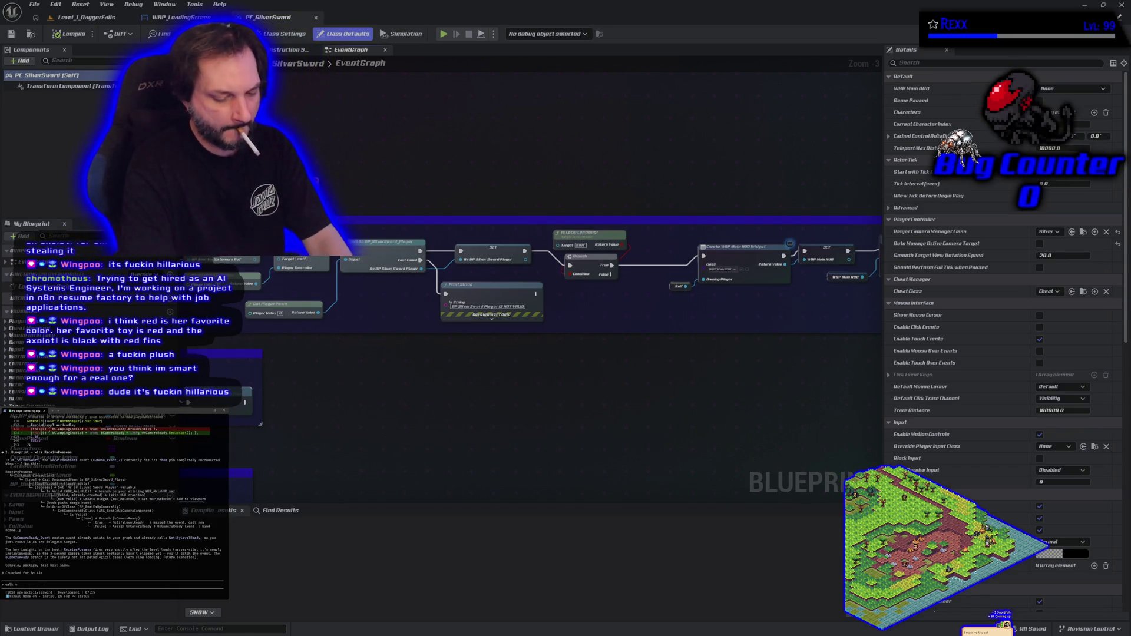
{"action": "type", "text": "e through the bp s"}
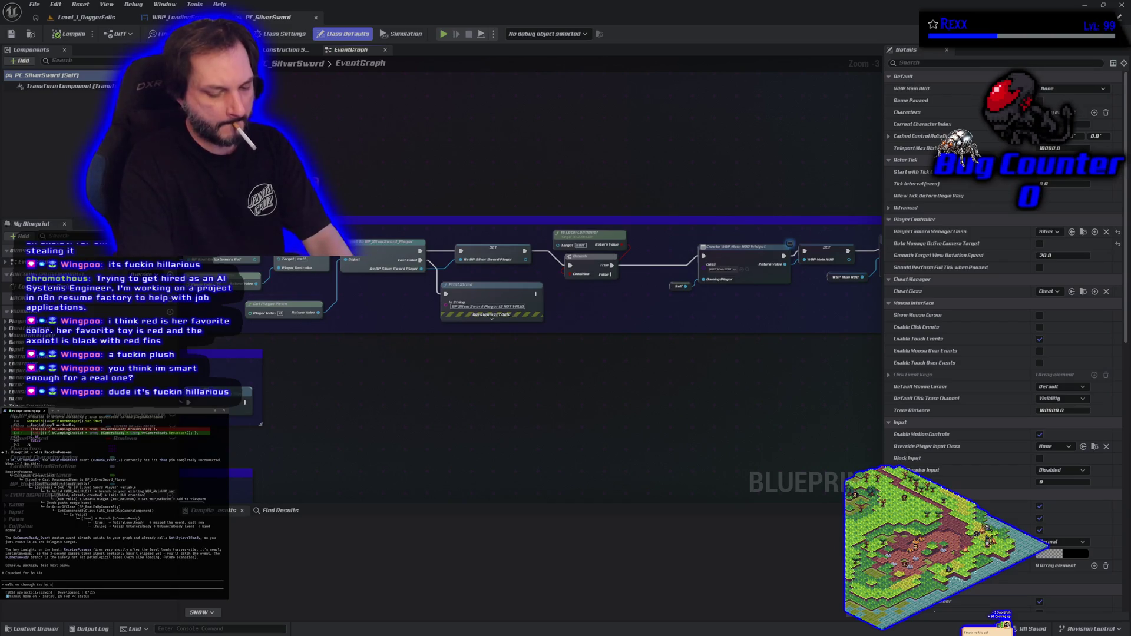
{"action": "type", "text": "ly"}
- Paste an Event On Possess node with a Possessed Pawn output into the EventGraph
{"action": "key", "text": "Return"}
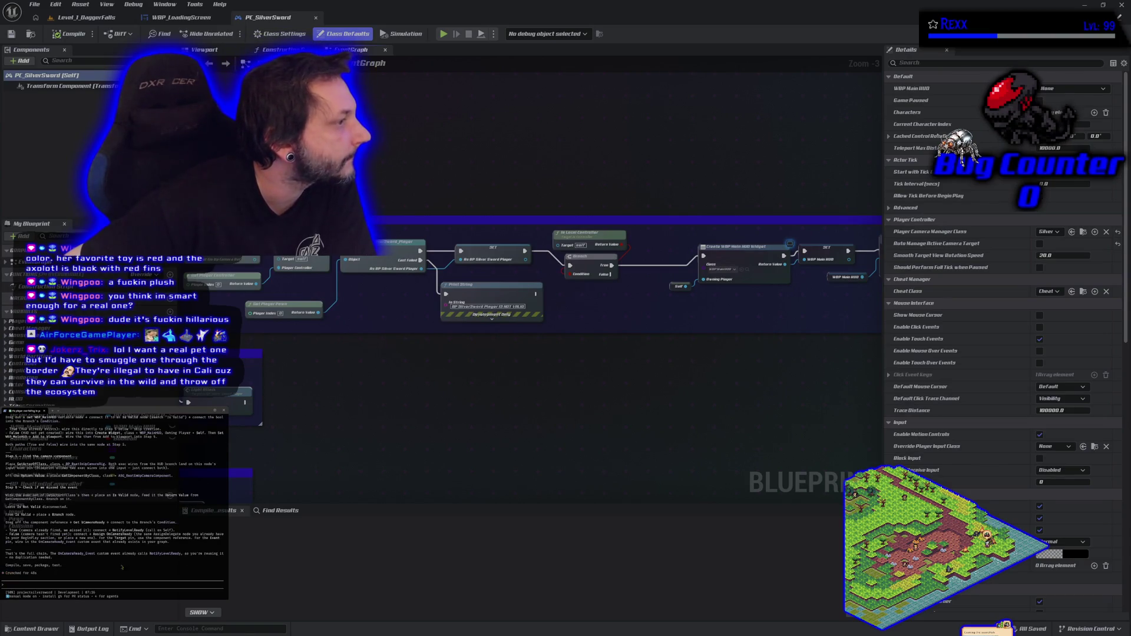
{"action": "scroll", "coordinate": [112, 501], "scroll_direction": "up", "scroll_amount": 5}
{"action": "scroll", "coordinate": [112, 501], "scroll_direction": "up", "scroll_amount": 3}
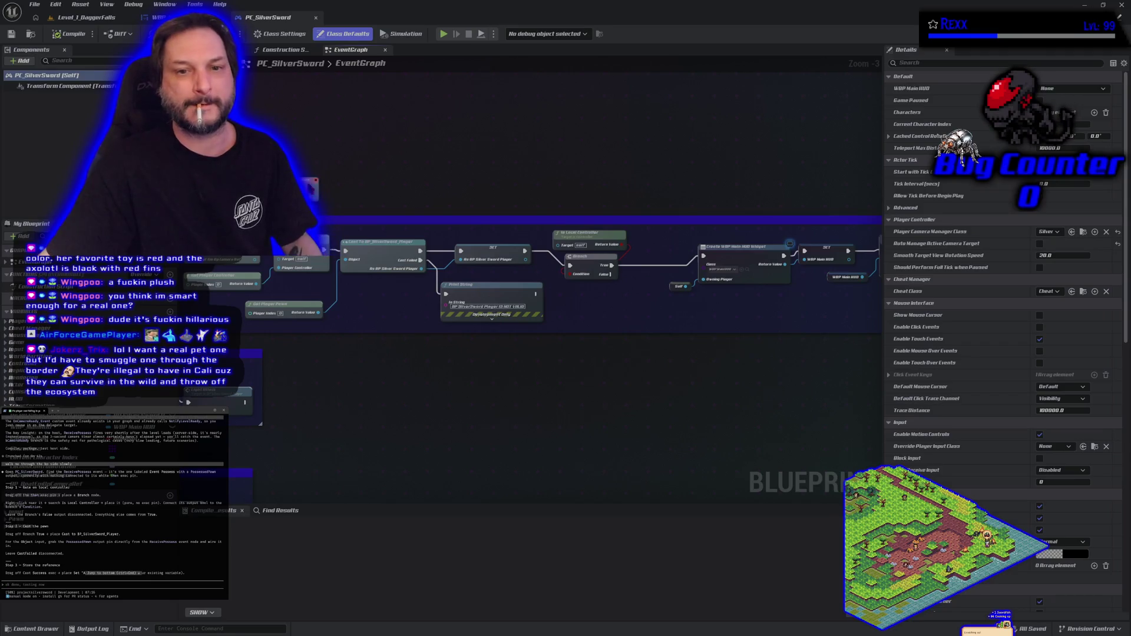
{"action": "key", "text": "ctrl+v"}
{"action": "scroll", "coordinate": [273, 90], "scroll_direction": "up", "scroll_amount": 3}
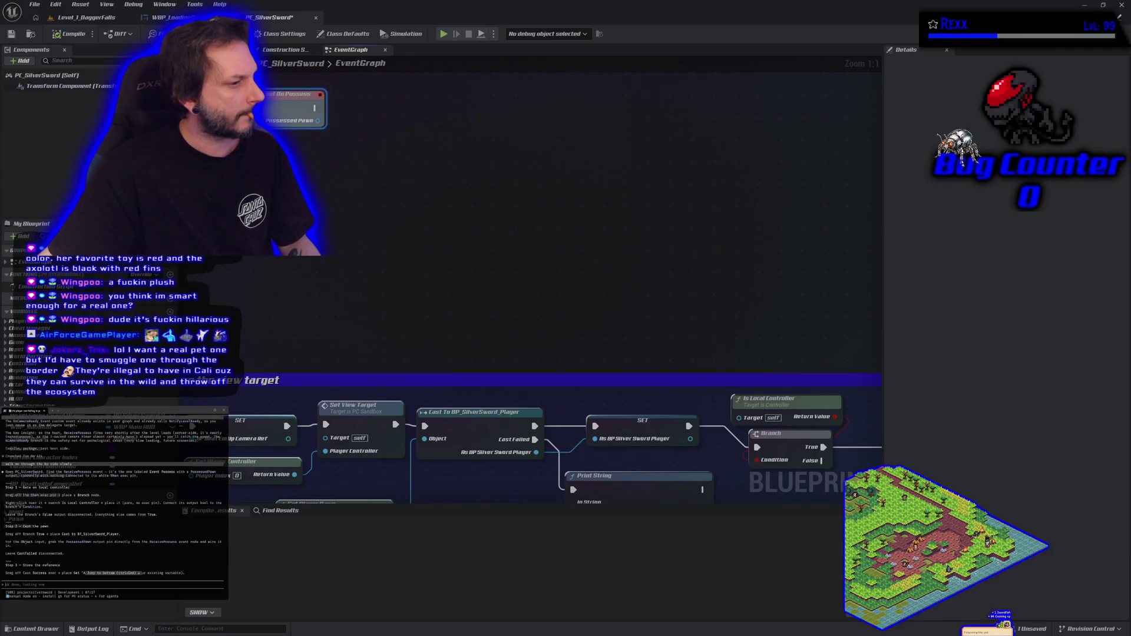
- Move the Event On Possess node toward the centre of the graph
{"action": "type", "text": "ok"}
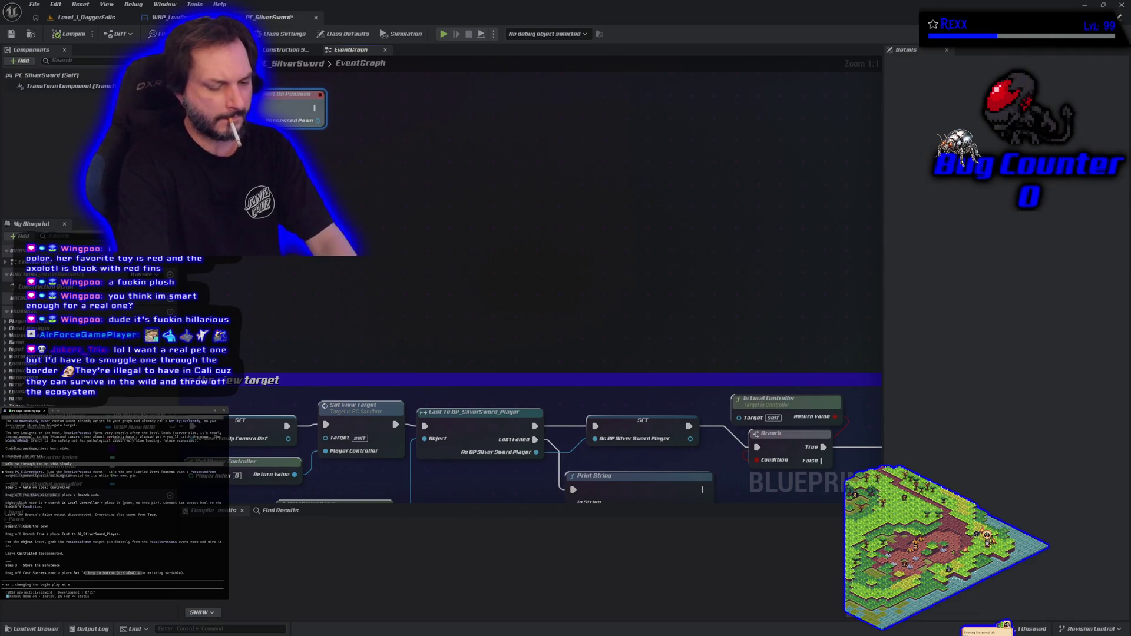
{"action": "key", "text": "Return"}
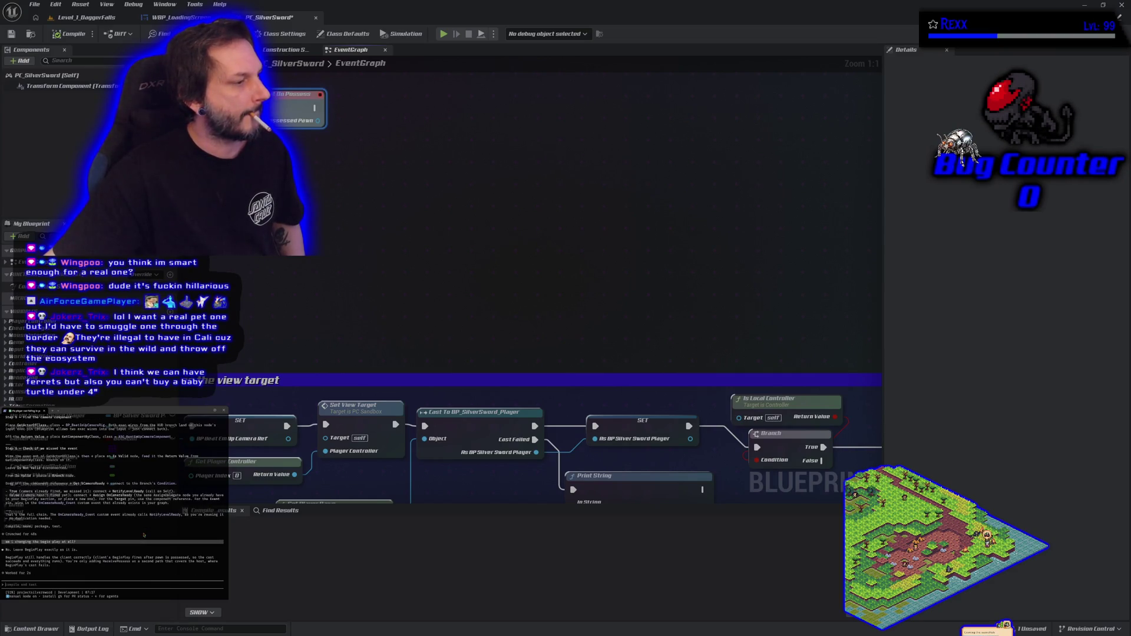
{"action": "left_click_drag", "start_coordinate": [367, 242], "coordinate": [389, 351]}
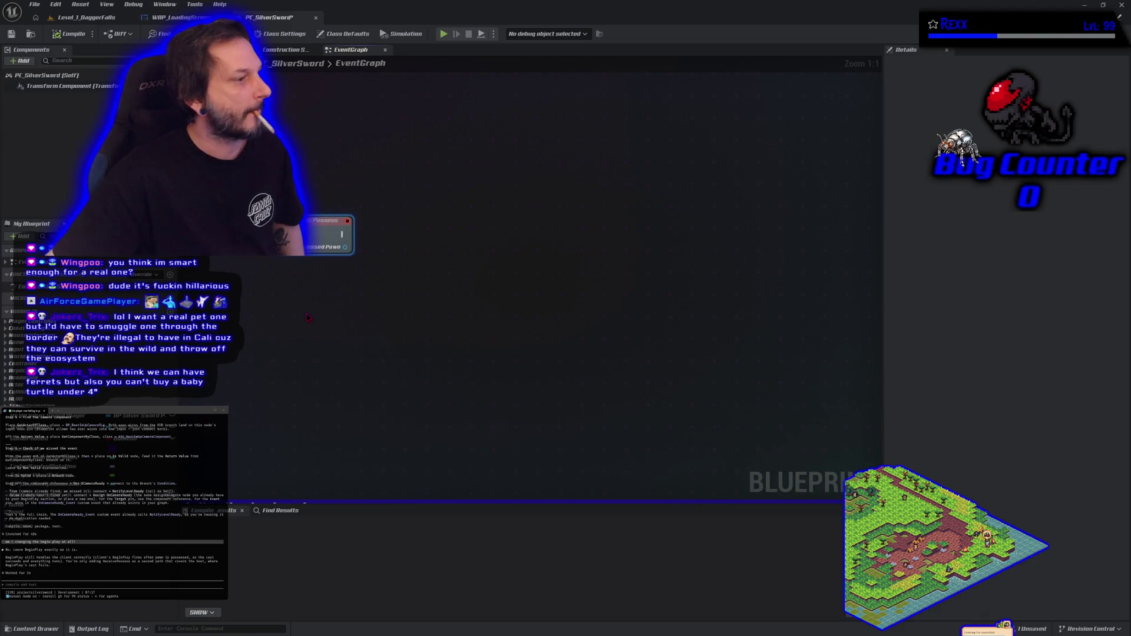
{"action": "scroll", "coordinate": [112, 501], "scroll_direction": "up", "scroll_amount": 5}
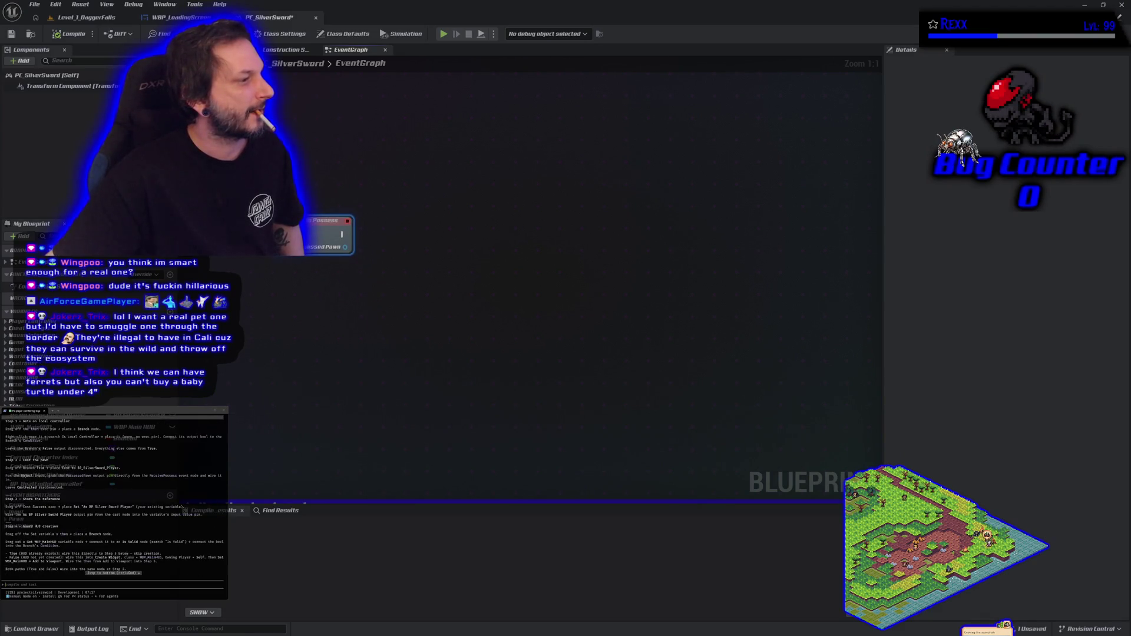
{"action": "scroll", "coordinate": [115, 498], "scroll_direction": "up", "scroll_amount": 1}
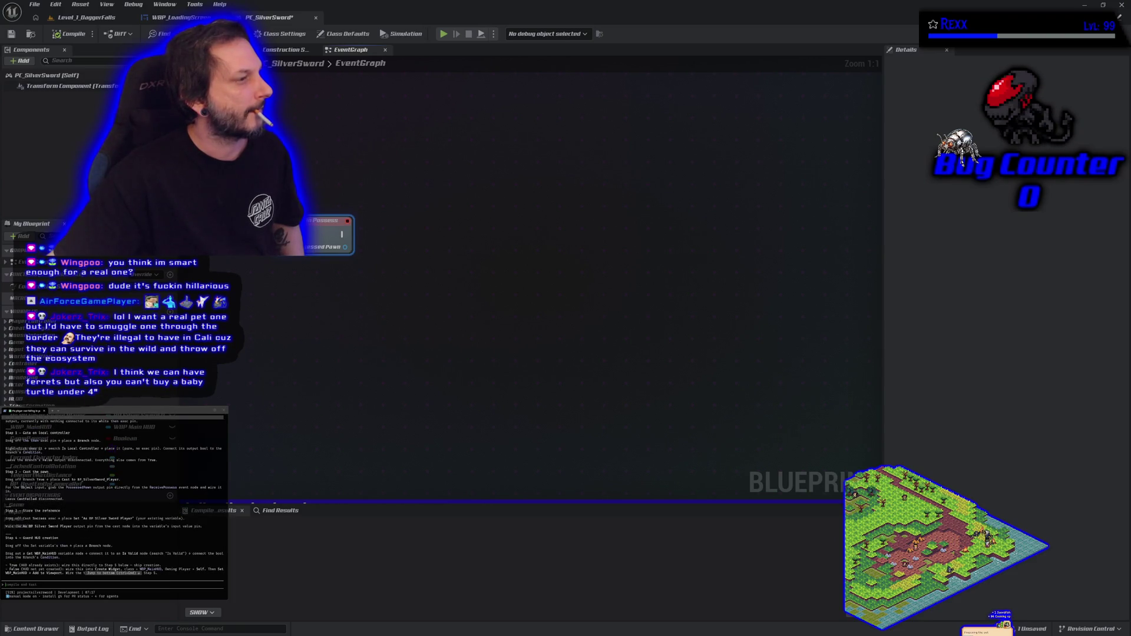
- Place a Branch whose Condition is Is Locally Controlled on the Possessed Pawn
{"action": "left_click", "coordinate": [457, 237]}
{"action": "left_click_drag", "start_coordinate": [345, 247], "coordinate": [369, 259]}
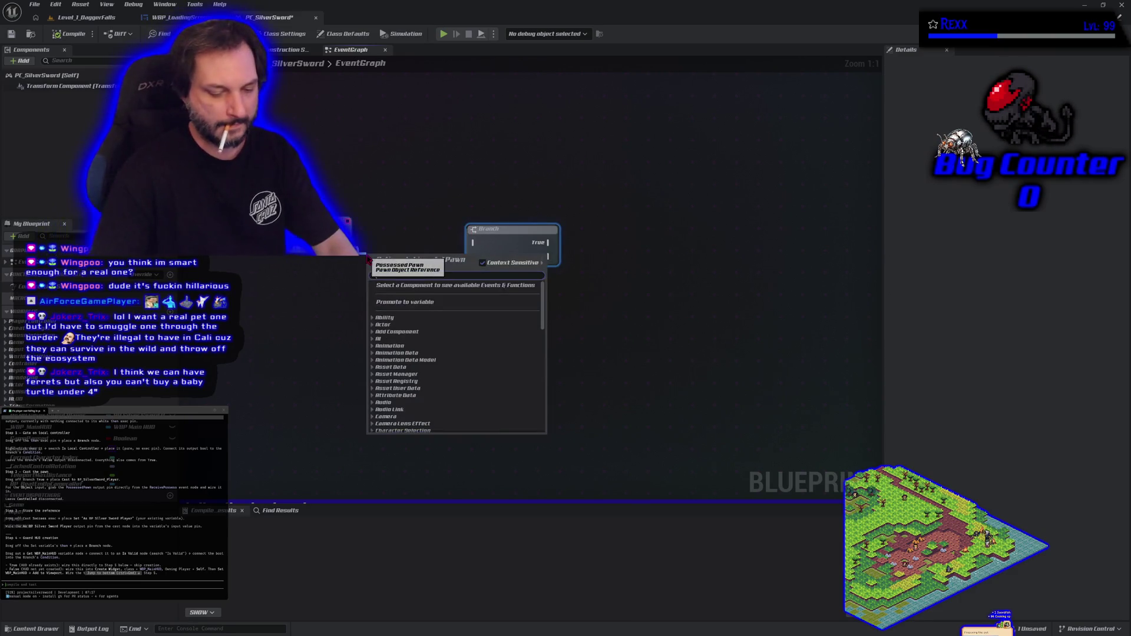
{"action": "type", "text": "local"}
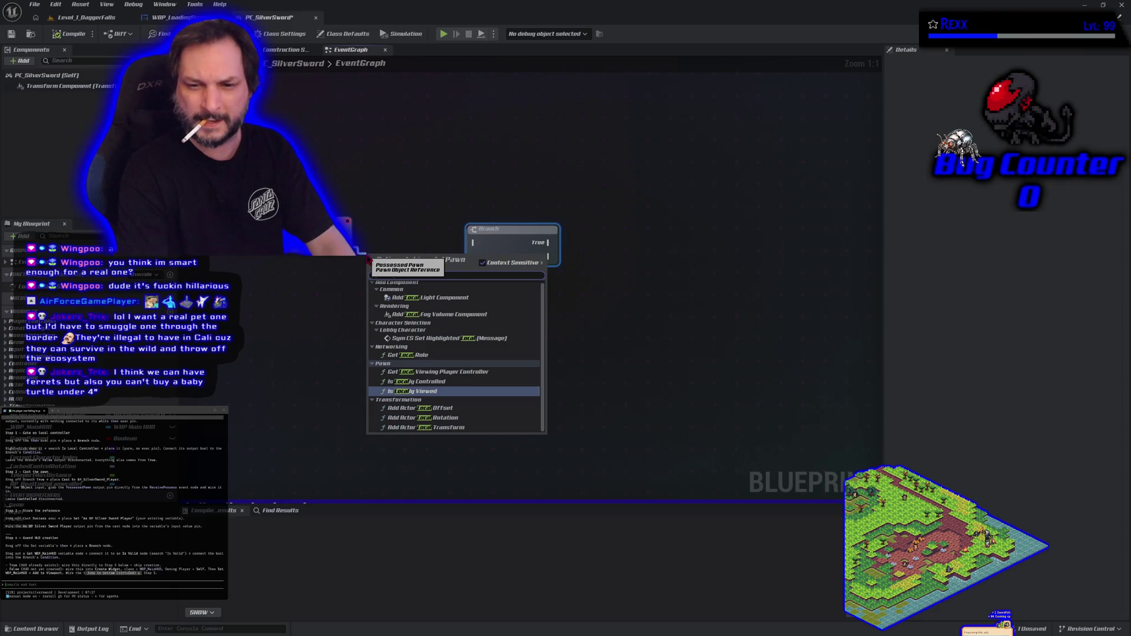
{"action": "type", "text": "ly"}
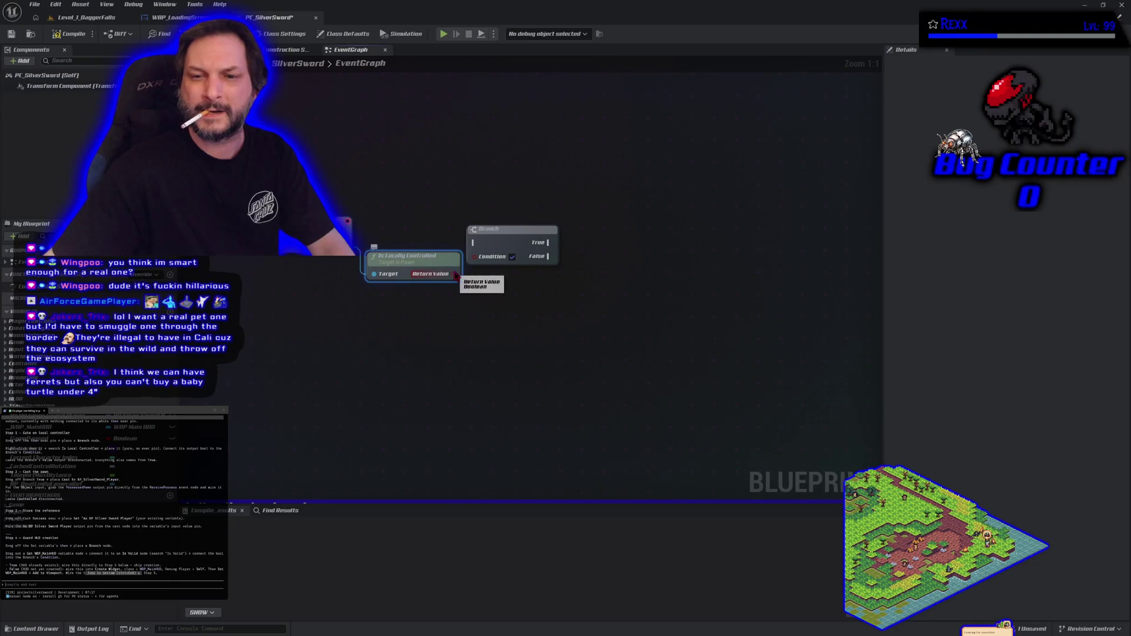
{"action": "left_click_drag", "start_coordinate": [474, 256], "coordinate": [347, 234]}
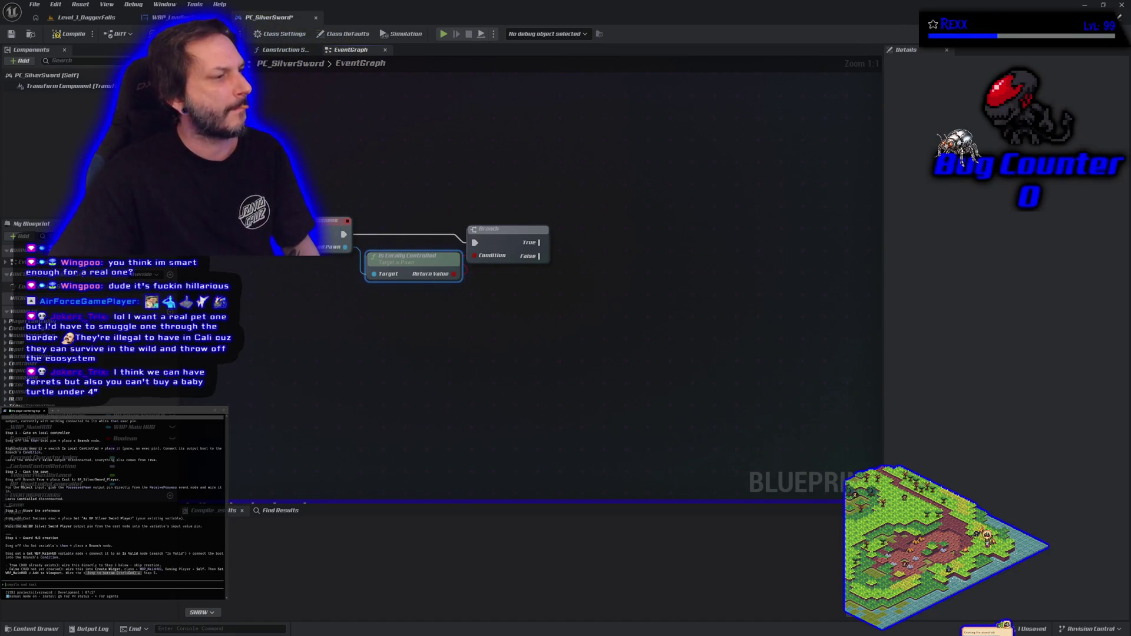
{"action": "scroll", "coordinate": [442, 223], "scroll_direction": "down", "scroll_amount": 1}
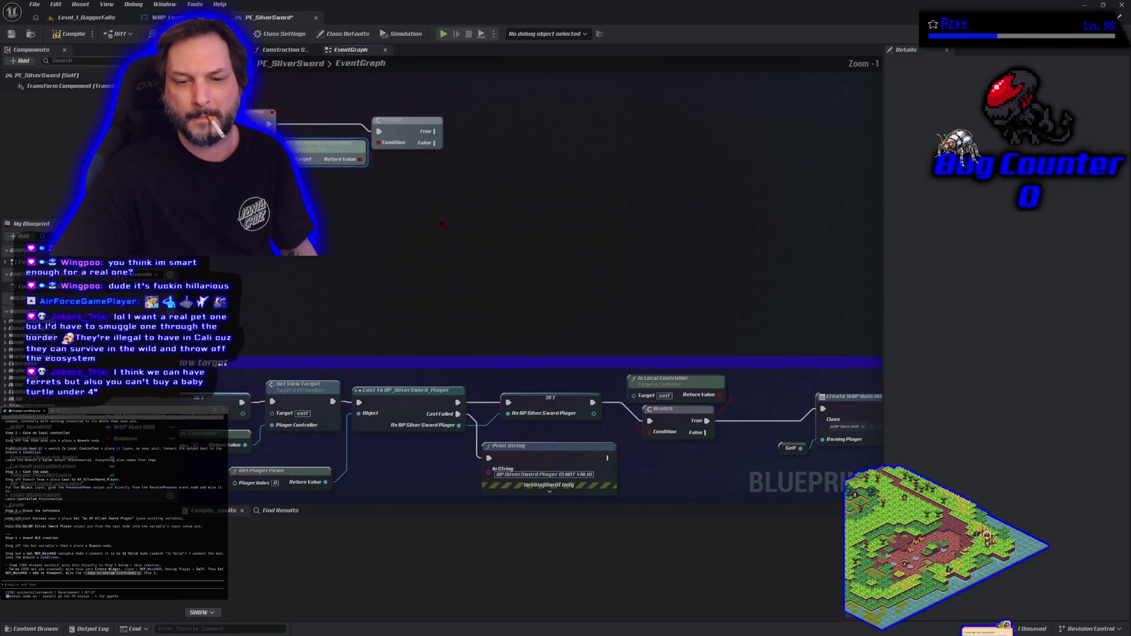
- Copy the Cast To BP_SilverSword_Player and SET nodes and paste them beside the upper Branch
{"action": "left_click", "coordinate": [415, 389]}
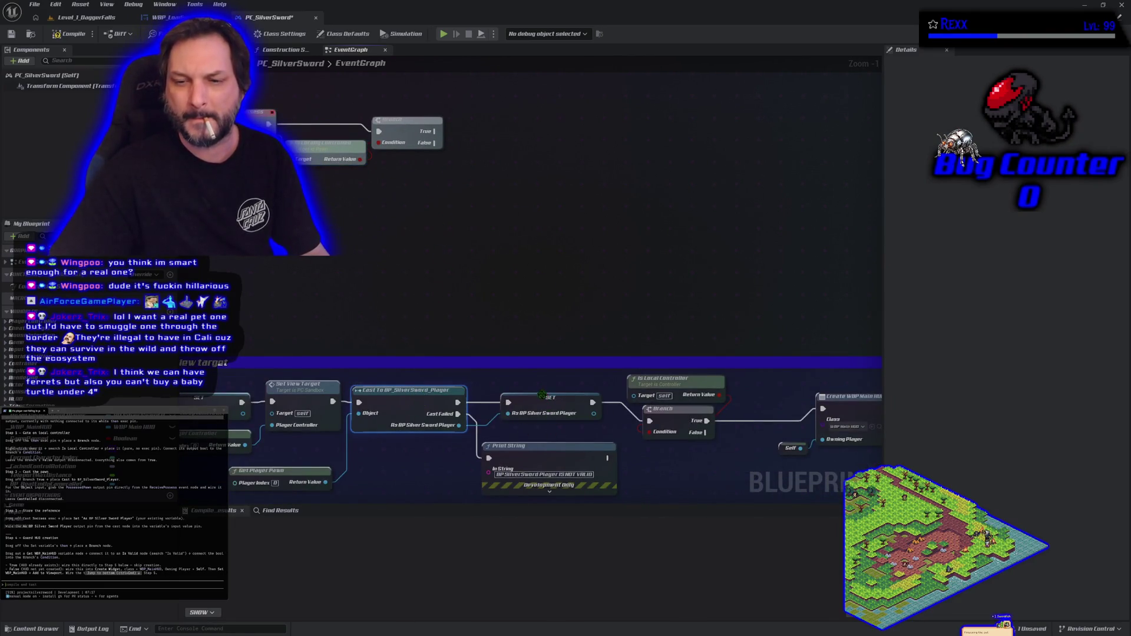
{"action": "left_click", "coordinate": [543, 402], "text": "ctrl"}
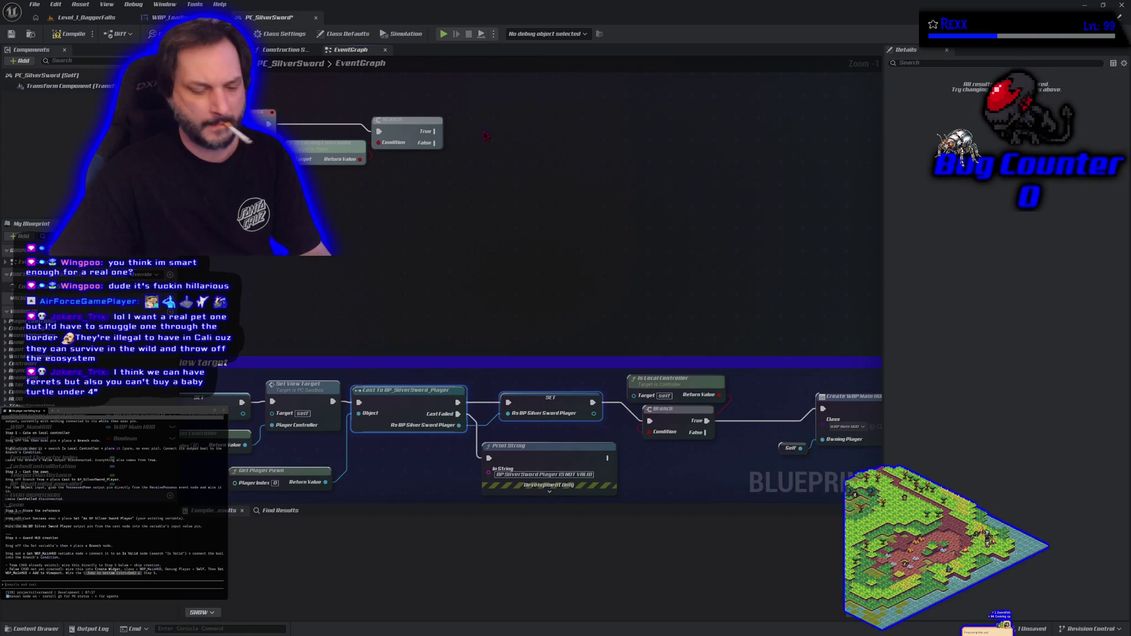
{"action": "key", "text": "ctrl+c"}
{"action": "key", "text": "ctrl+v"}
{"action": "mouse_move", "coordinate": [413, 119]}
{"action": "left_mouse_down"}
{"action": "mouse_move", "coordinate": [480, 119]}
{"action": "mouse_move", "coordinate": [458, 130]}
{"action": "left_mouse_up"}
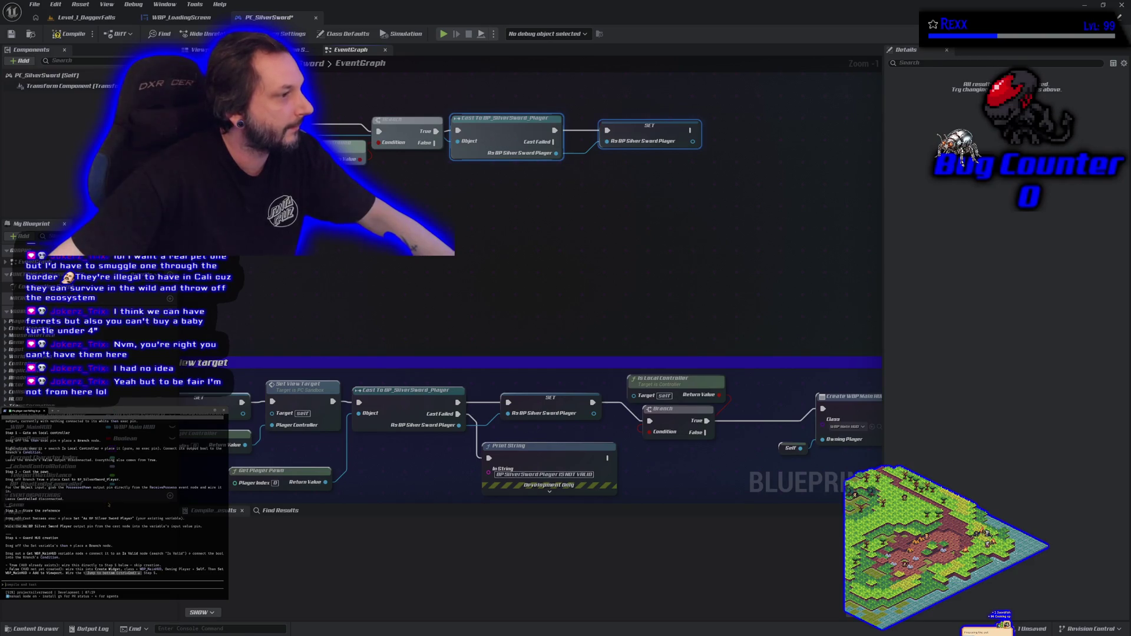
{"action": "scroll", "coordinate": [109, 505], "scroll_direction": "up", "scroll_amount": 3}
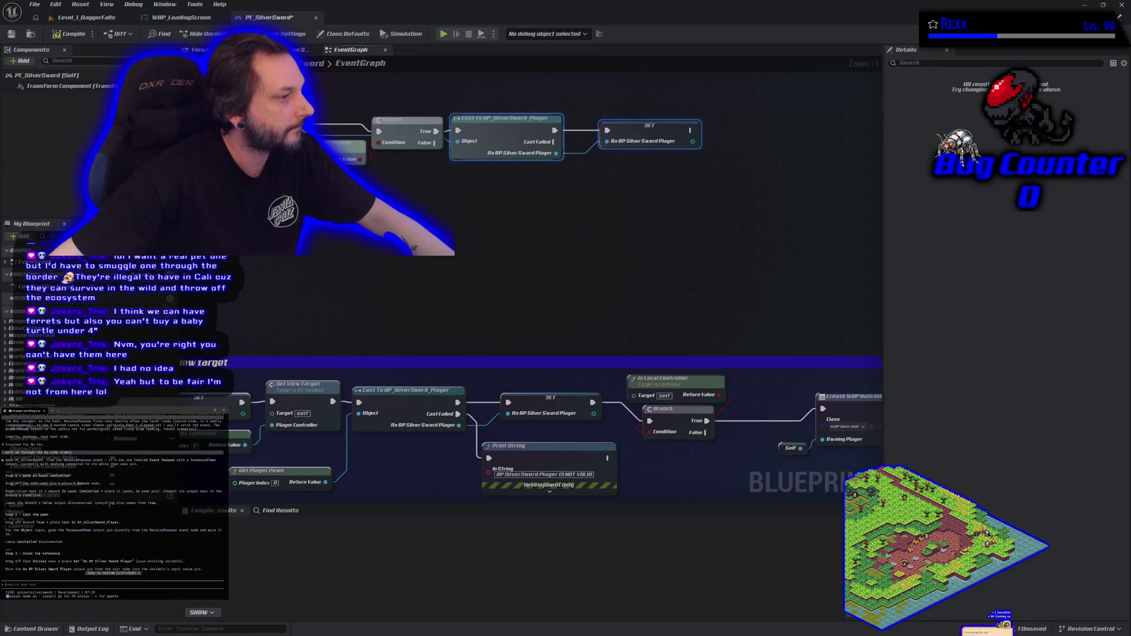
{"action": "scroll", "coordinate": [110, 505], "scroll_direction": "up", "scroll_amount": 3}
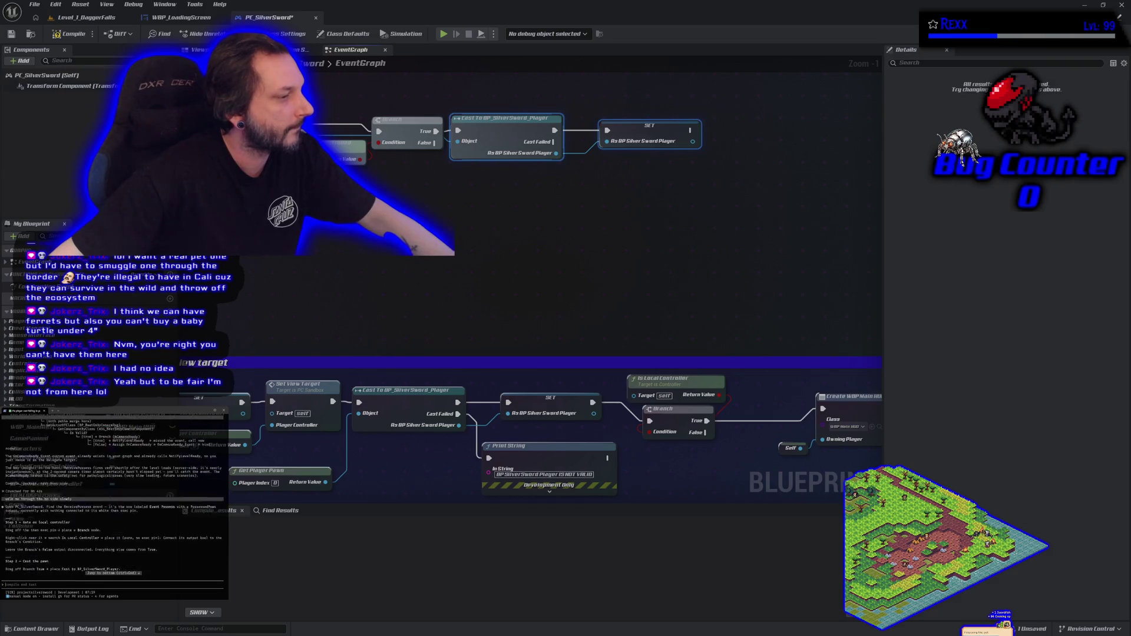
{"action": "scroll", "coordinate": [110, 505], "scroll_direction": "down", "scroll_amount": 3}
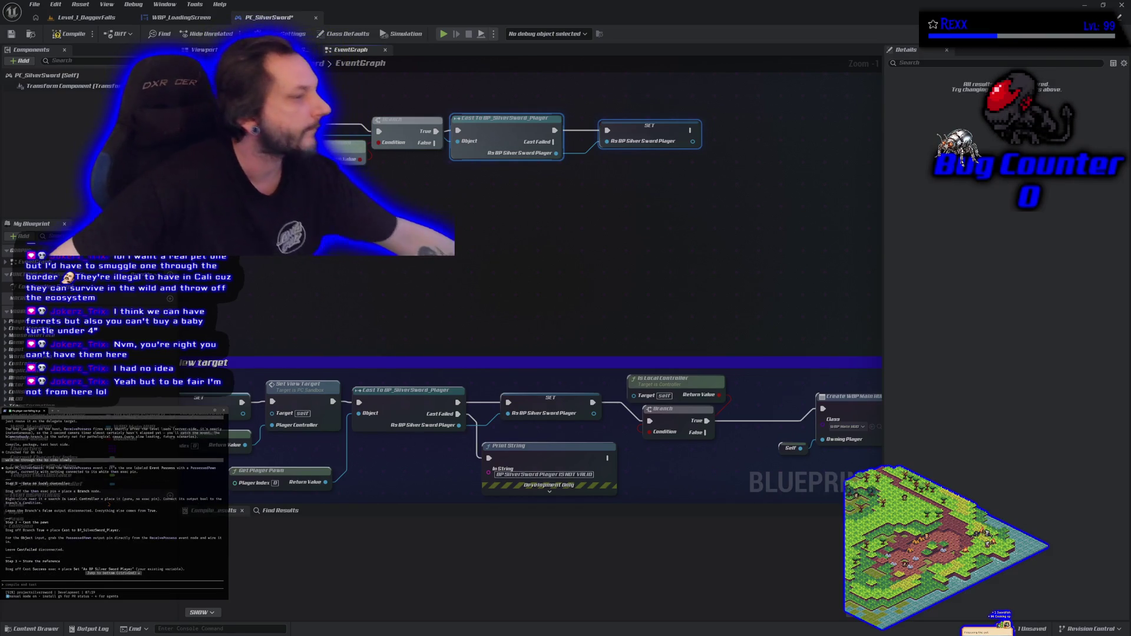
{"action": "scroll", "coordinate": [110, 505], "scroll_direction": "down", "scroll_amount": 4}
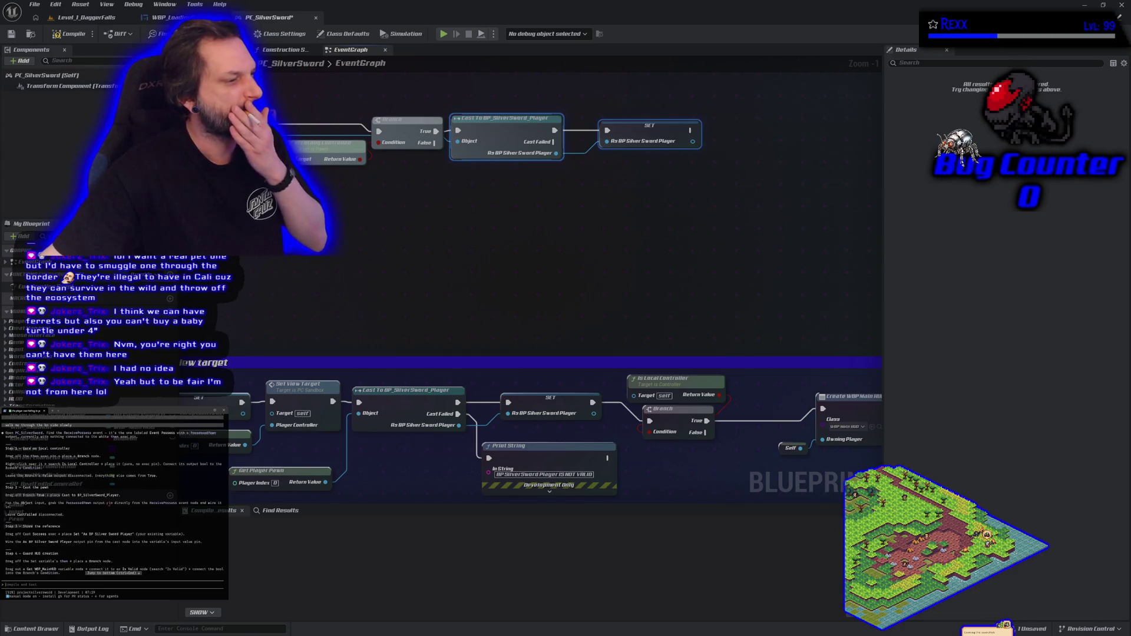
{"action": "scroll", "coordinate": [131, 514], "scroll_direction": "down", "scroll_amount": 3}
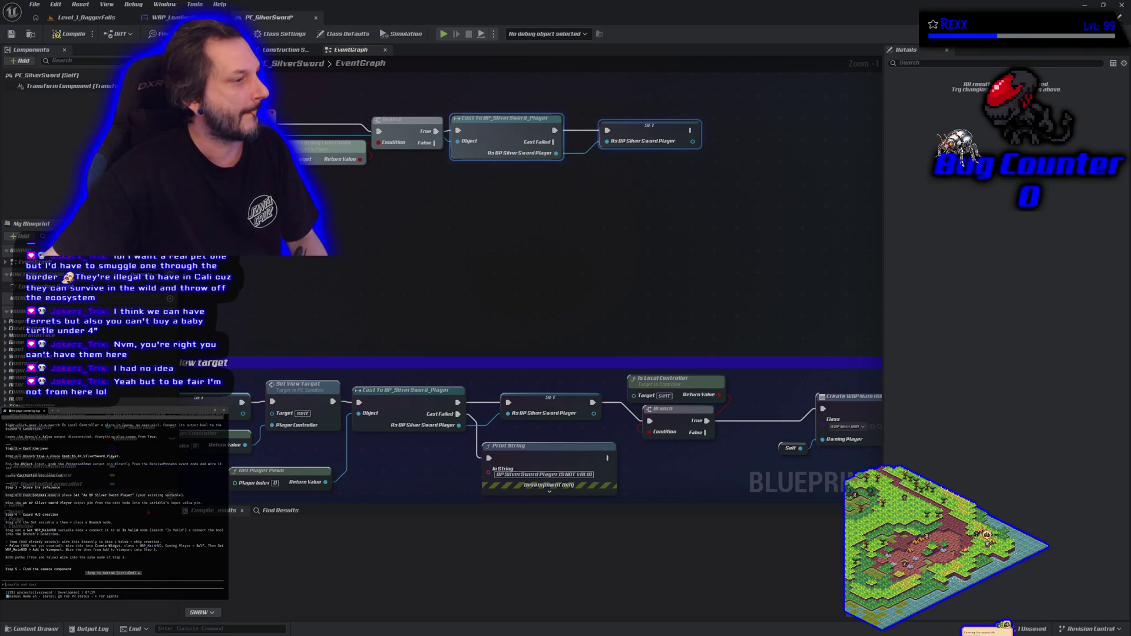
{"action": "scroll", "coordinate": [119, 511], "scroll_direction": "down", "scroll_amount": 3}
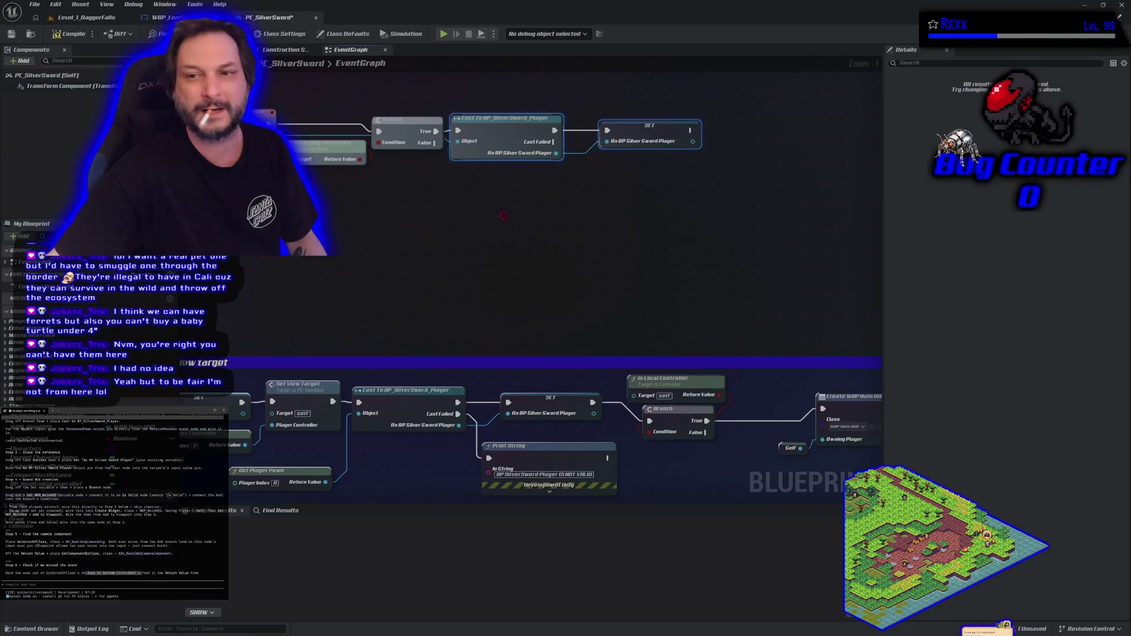
{"action": "mouse_move", "coordinate": [503, 215]}
{"action": "left_mouse_down"}
{"action": "mouse_move", "coordinate": [430, 271]}
{"action": "mouse_move", "coordinate": [292, 276]}
{"action": "left_mouse_up"}
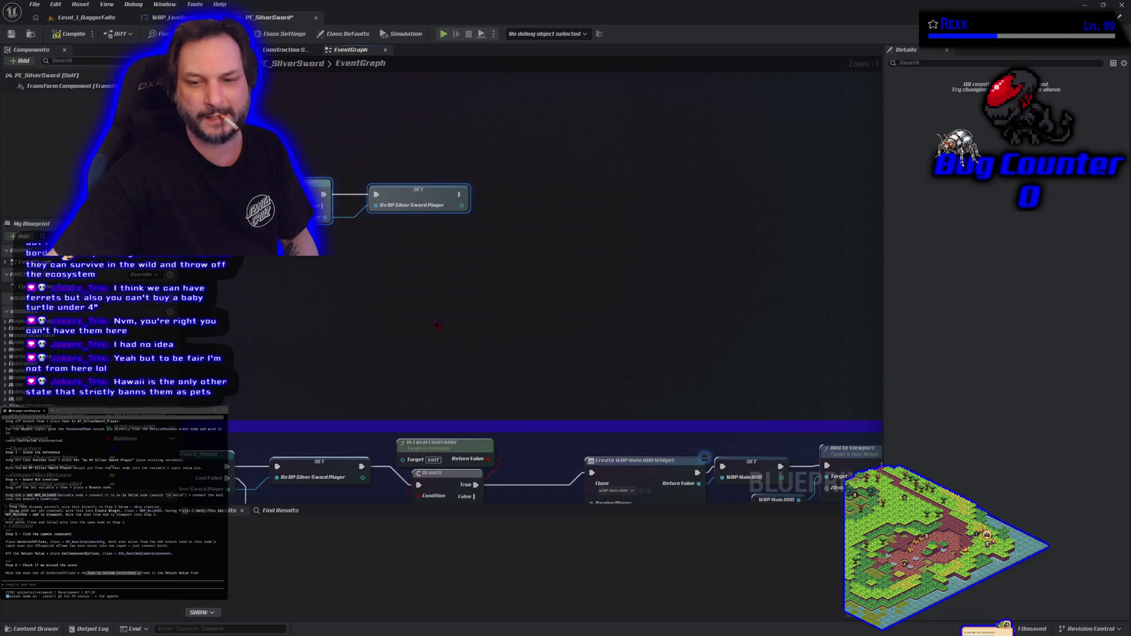
{"action": "scroll", "coordinate": [412, 307], "scroll_direction": "down", "scroll_amount": 2}
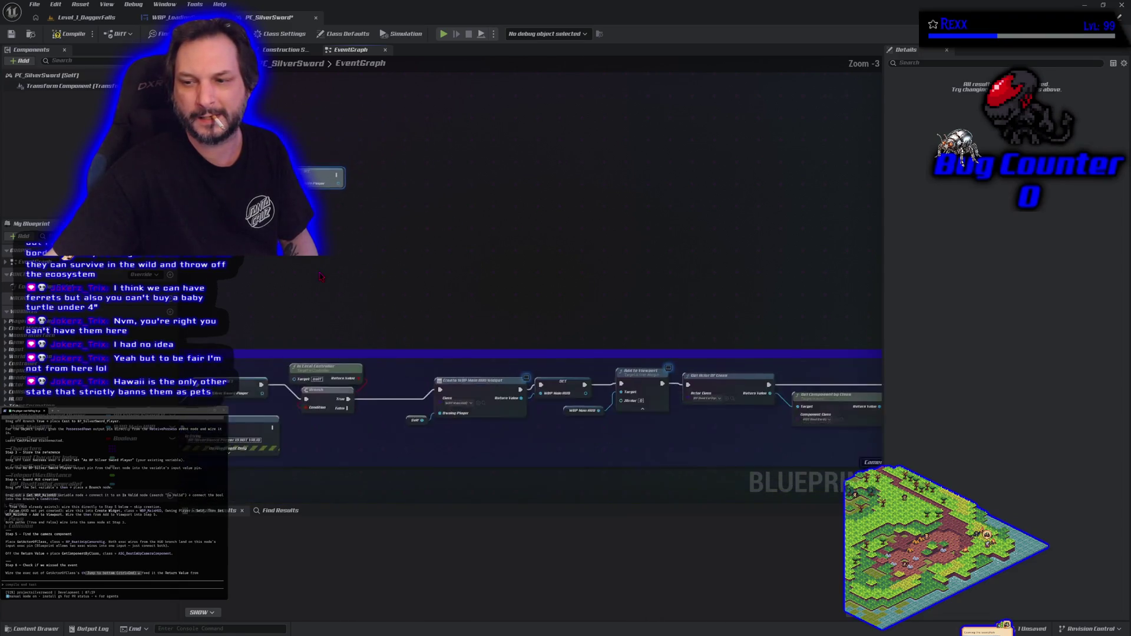
{"action": "scroll", "coordinate": [320, 277], "scroll_direction": "down", "scroll_amount": 1}
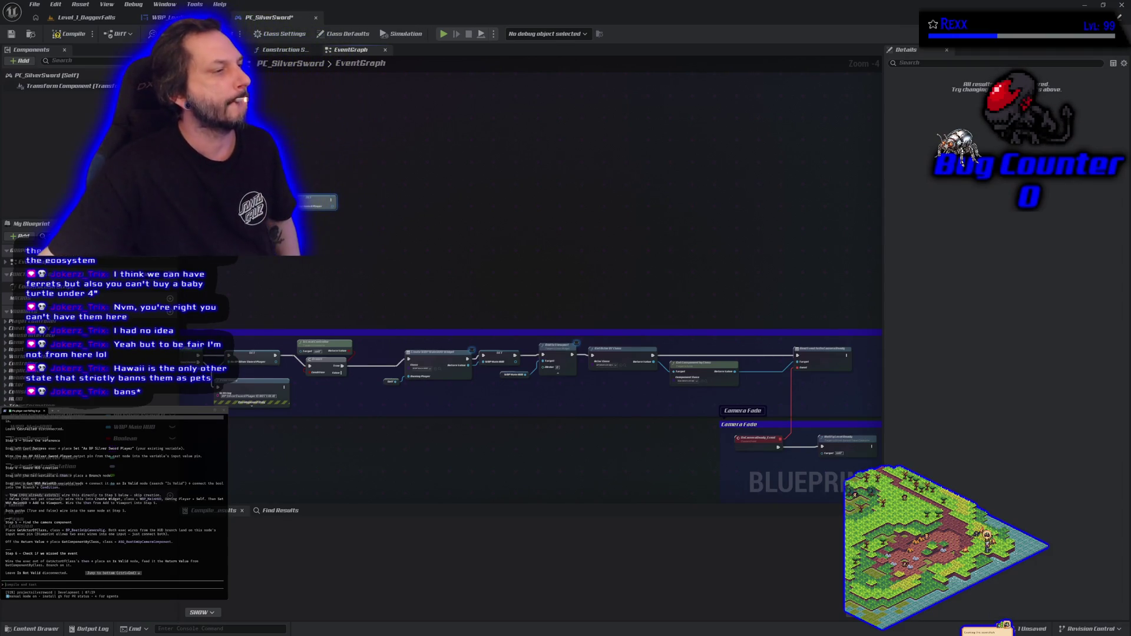
{"action": "scroll", "coordinate": [381, 202], "scroll_direction": "up", "scroll_amount": 3}
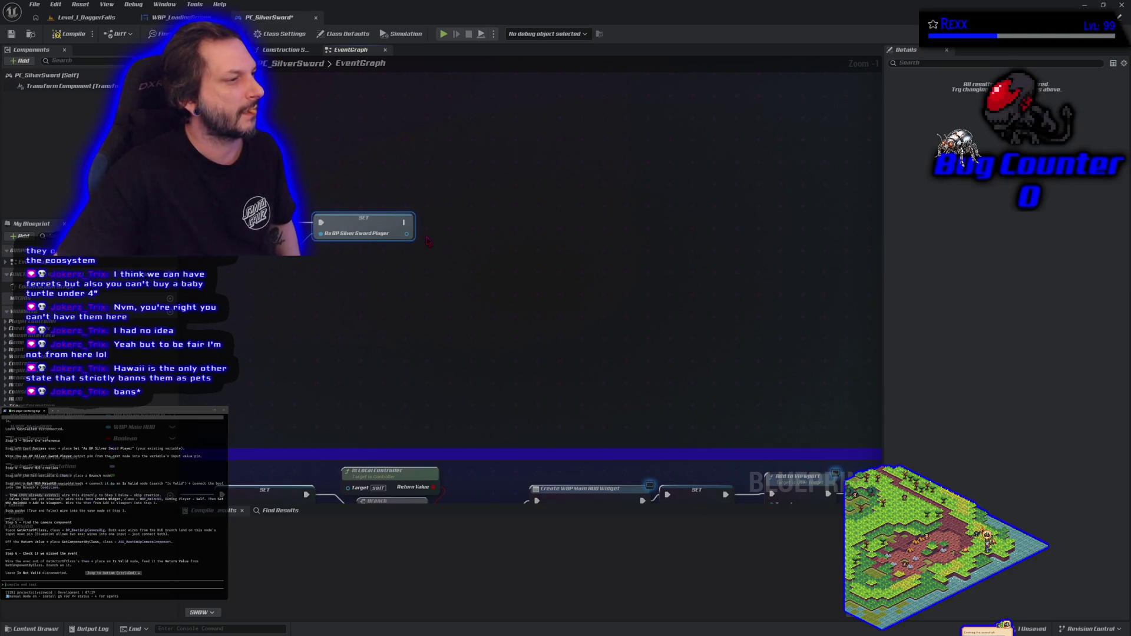
{"action": "left_click_drag", "start_coordinate": [406, 234], "coordinate": [446, 238]}
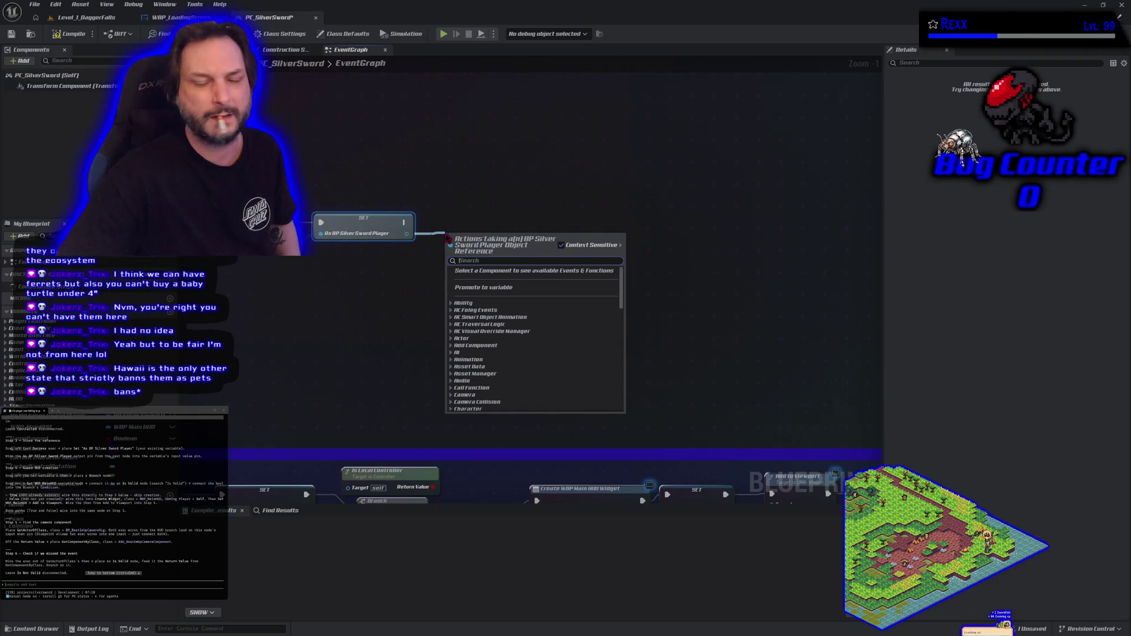
- Place a Branch node wired to run after the pasted SET node
{"action": "left_click", "coordinate": [461, 220]}
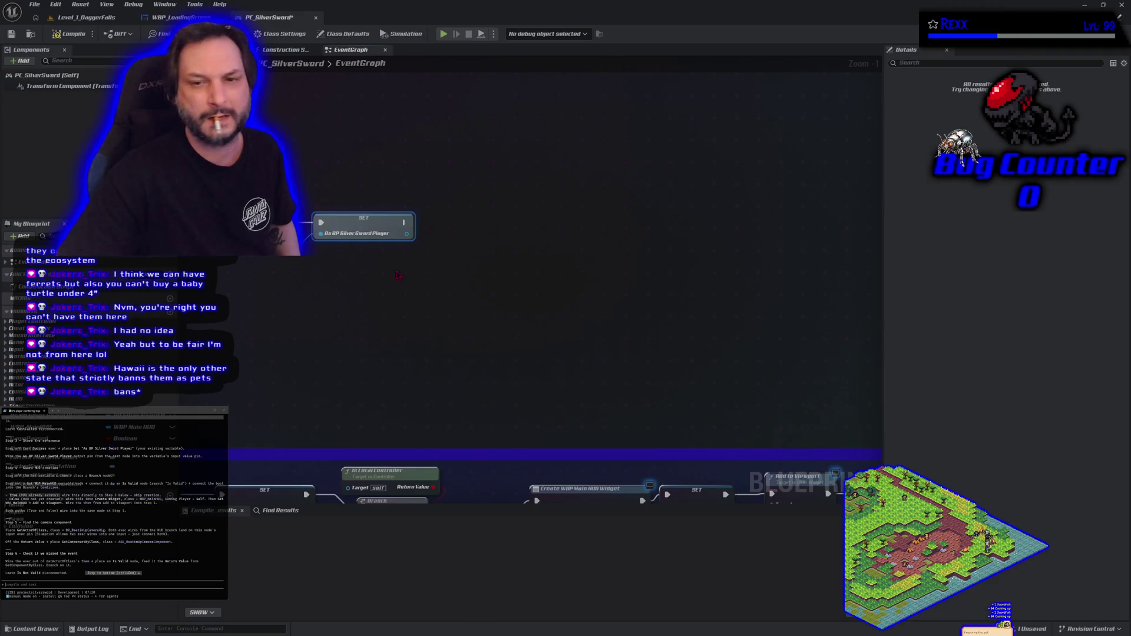
{"action": "left_click", "coordinate": [461, 219]}
{"action": "left_click_drag", "start_coordinate": [406, 222], "coordinate": [510, 224]}
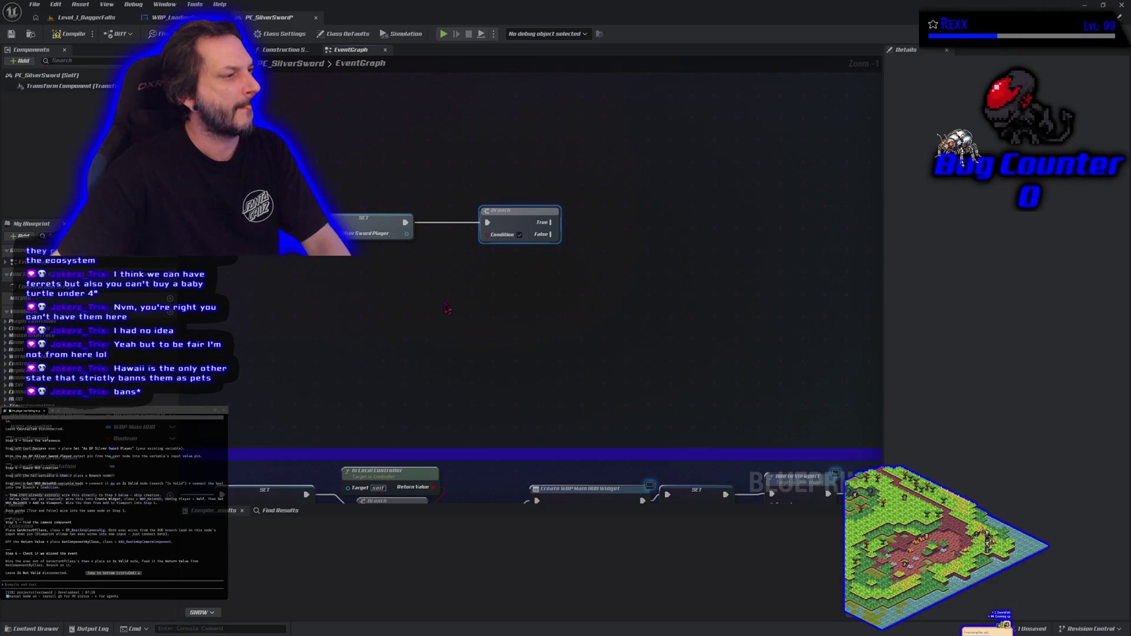
- Search 'get wbp' and 'main' from the SET output, then dismiss the search without adding a node
{"action": "left_click_drag", "start_coordinate": [407, 234], "coordinate": [405, 269]}
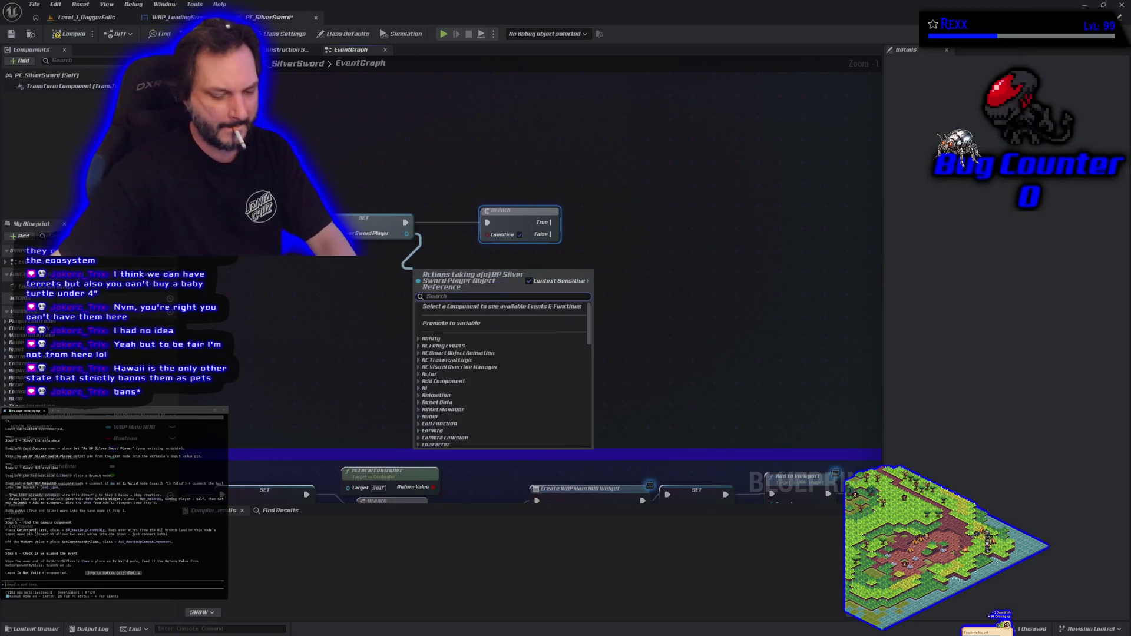
{"action": "type", "text": "get wbp"}
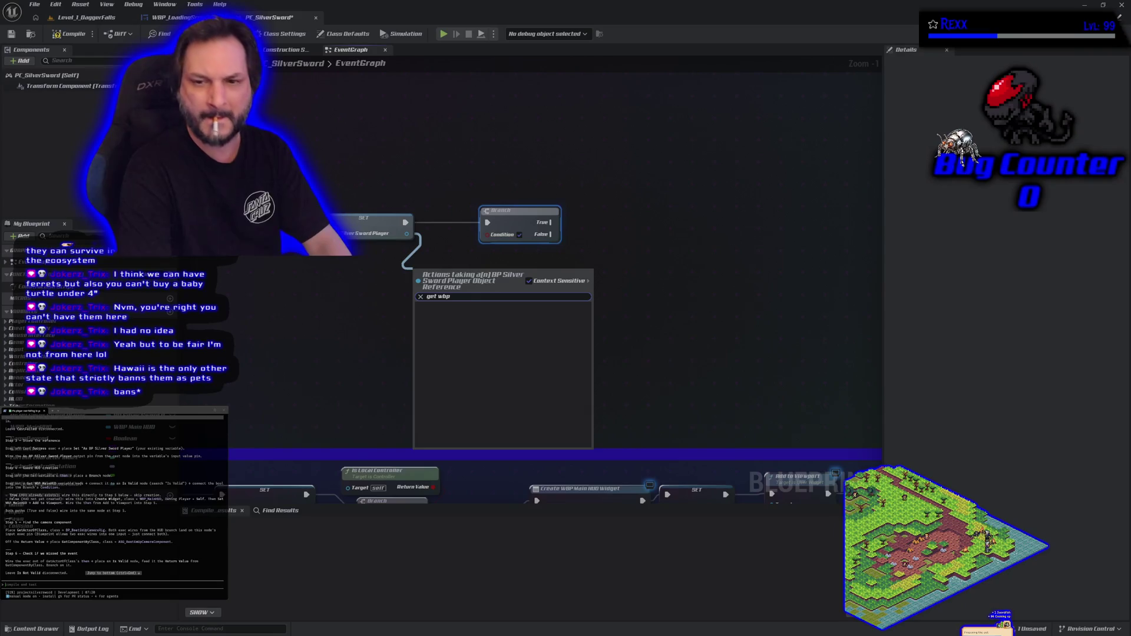
{"action": "key", "text": "BackSpace"}
{"action": "key", "text": "BackSpace"}
{"action": "key", "text": "BackSpace"}
{"action": "type", "text": "main"}
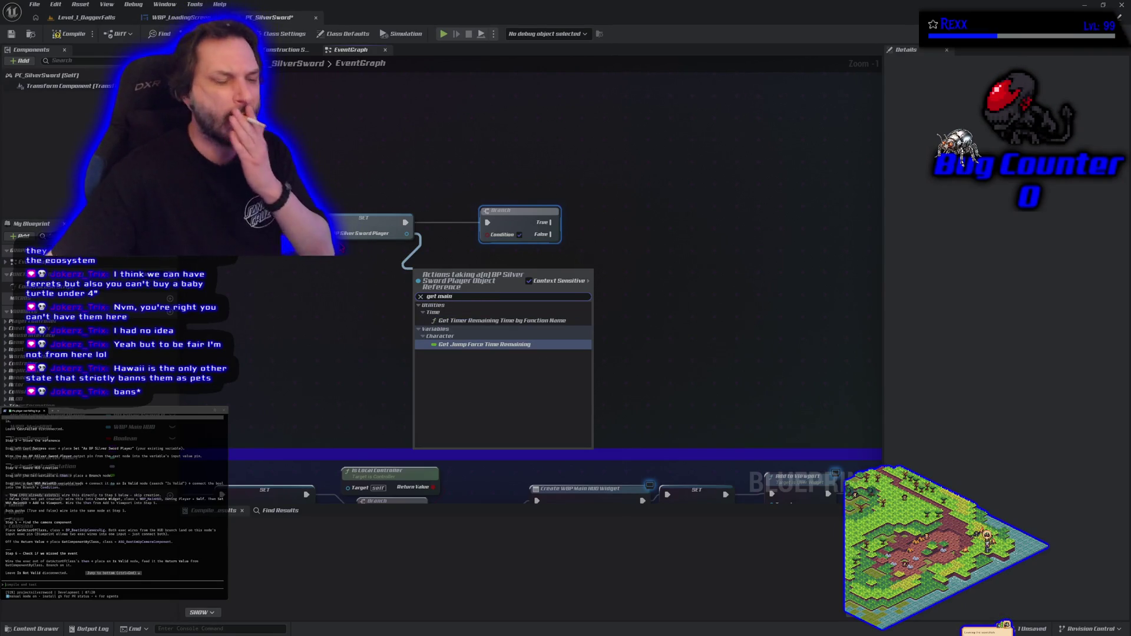
{"action": "left_click", "coordinate": [283, 337]}
{"action": "left_click_drag", "start_coordinate": [283, 337], "coordinate": [336, 288]}
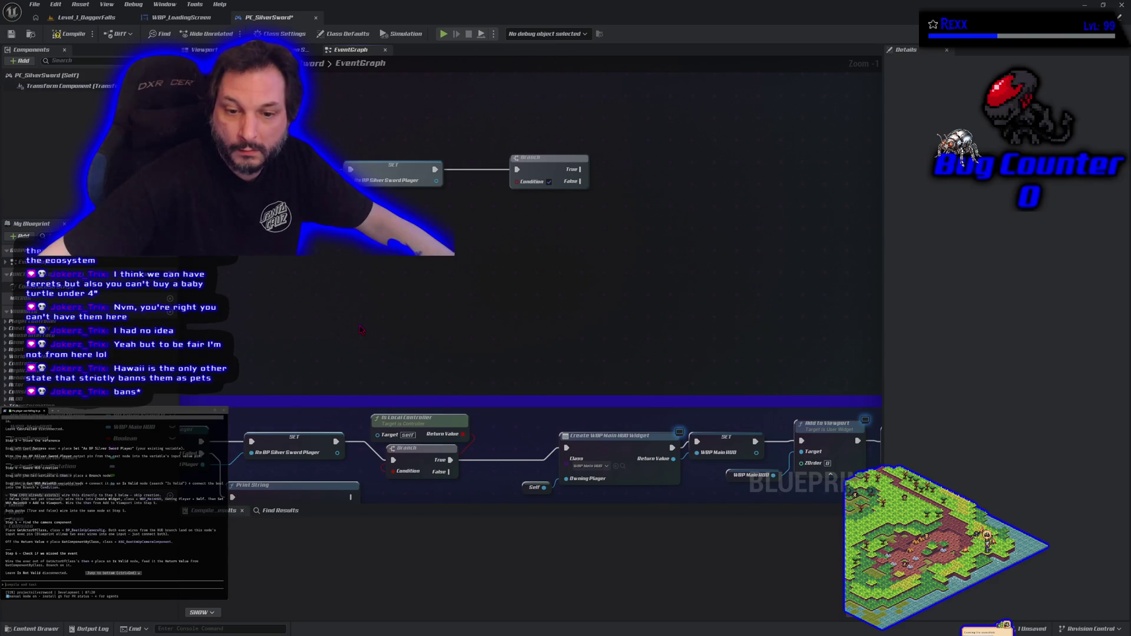
- Place a WBP Main HUD getter and attach an Is Valid check to it
{"action": "mouse_move", "coordinate": [362, 329]}
{"action": "left_mouse_down"}
{"action": "mouse_move", "coordinate": [361, 248]}
{"action": "mouse_move", "coordinate": [303, 324]}
{"action": "mouse_move", "coordinate": [244, 362]}
{"action": "left_mouse_up"}
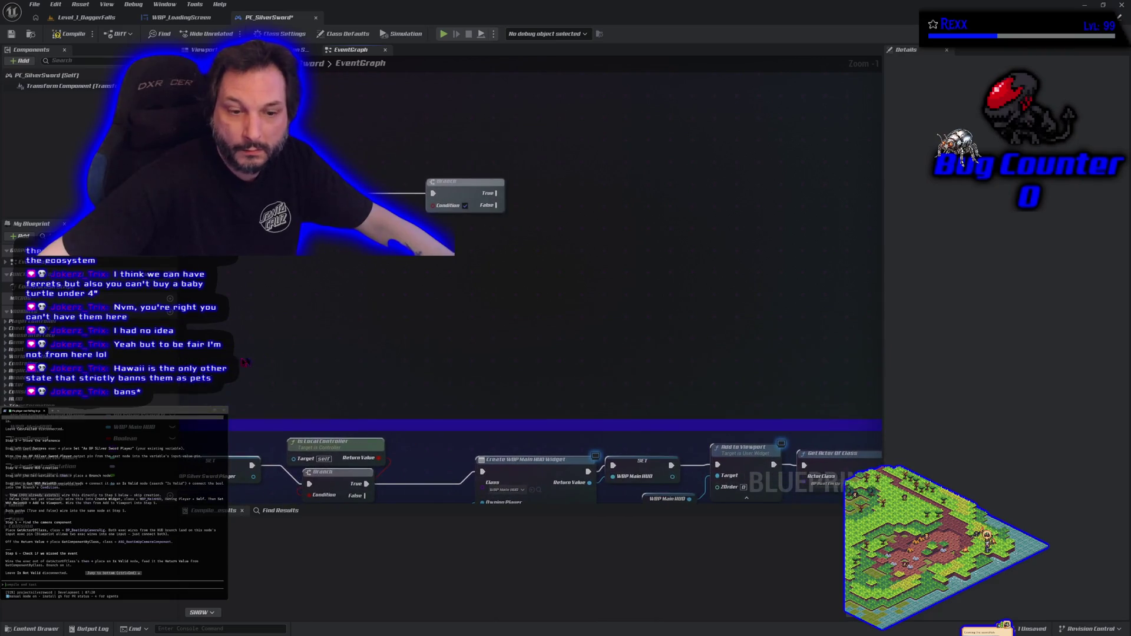
{"action": "mouse_move", "coordinate": [134, 426]}
{"action": "left_mouse_down"}
{"action": "mouse_move", "coordinate": [461, 230]}
{"action": "mouse_move", "coordinate": [517, 241]}
{"action": "mouse_move", "coordinate": [532, 223]}
{"action": "left_mouse_up"}
{"action": "type", "text": "is valid"}
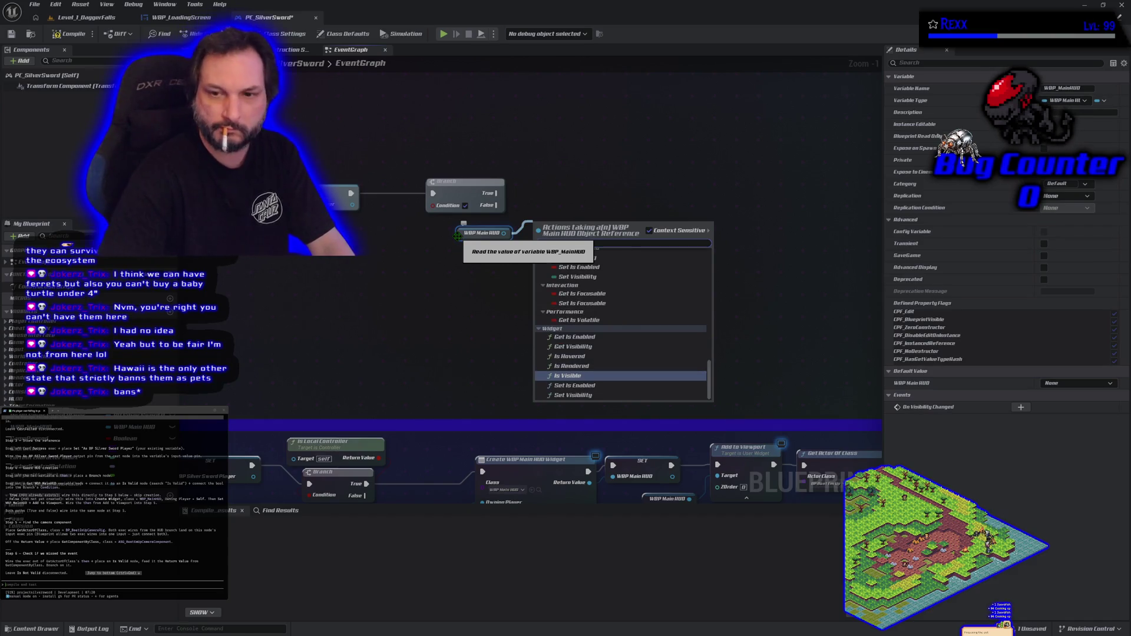
{"action": "type", "text": "valid"}
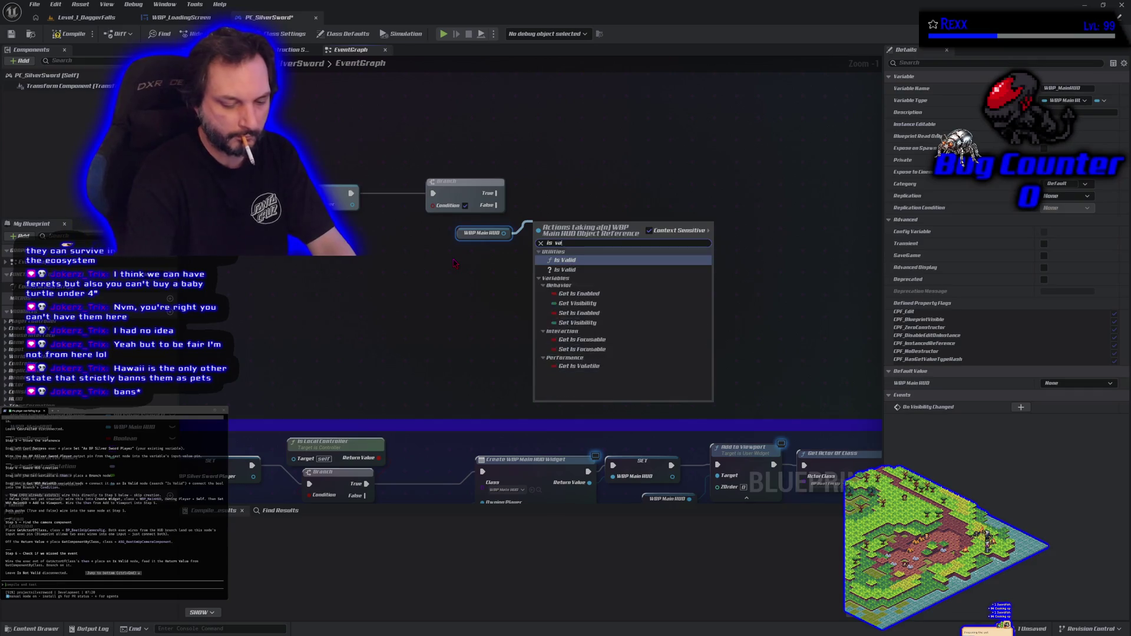
{"action": "left_click", "coordinate": [565, 269]}
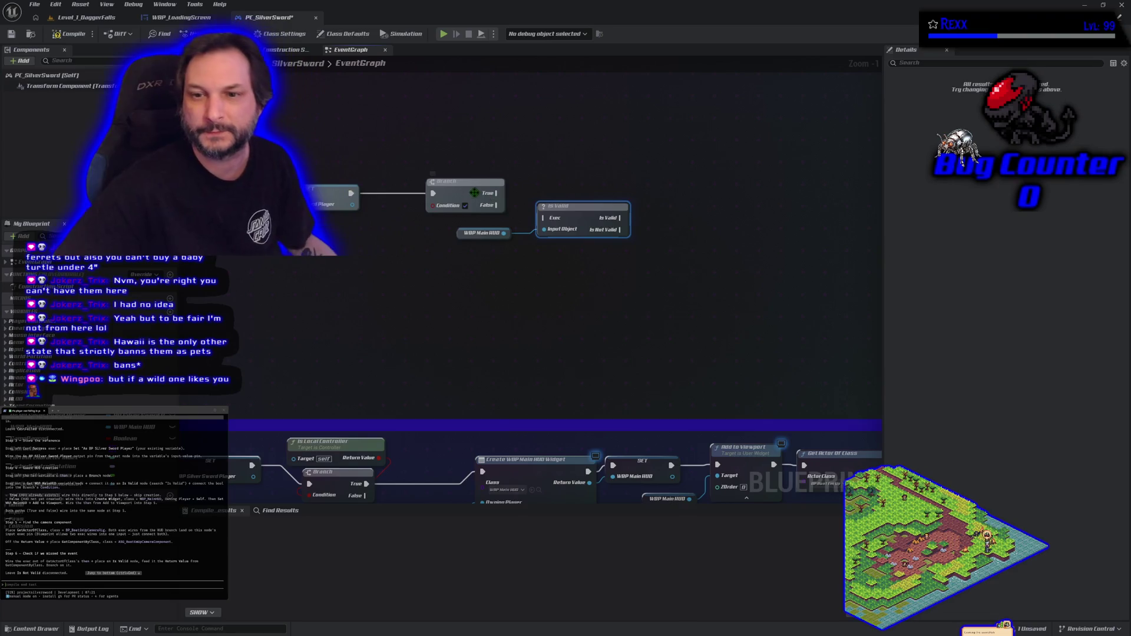
{"action": "left_click", "coordinate": [471, 193]}
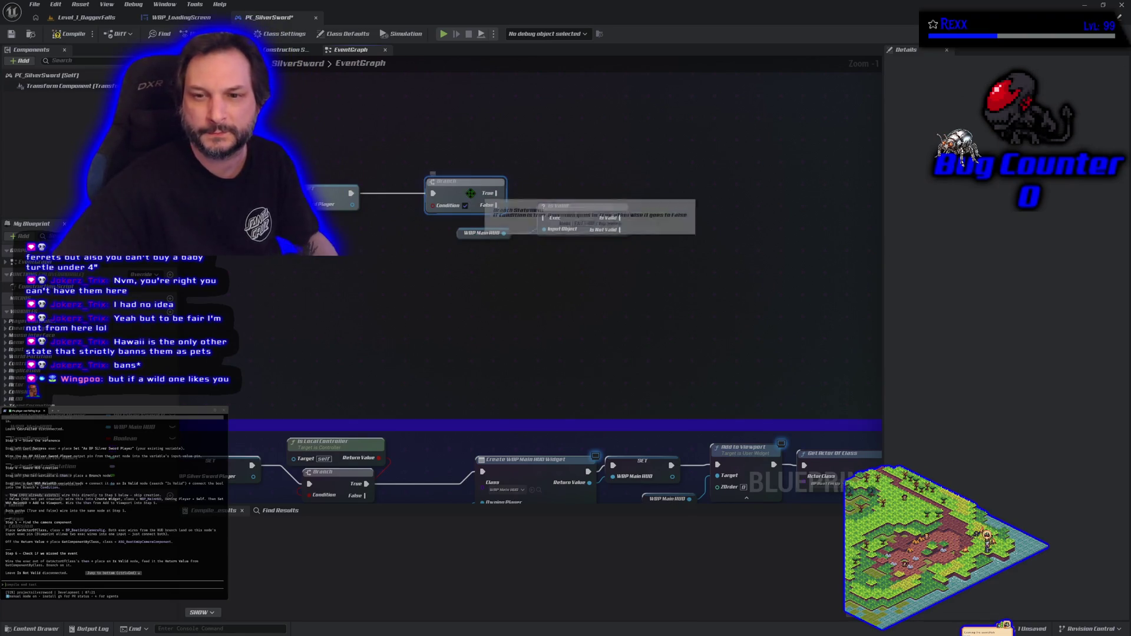
- Delete the extra Branch and wire the preceding execution flow into the Is Valid node
{"action": "key", "text": "Delete"}
{"action": "left_click", "coordinate": [589, 216]}
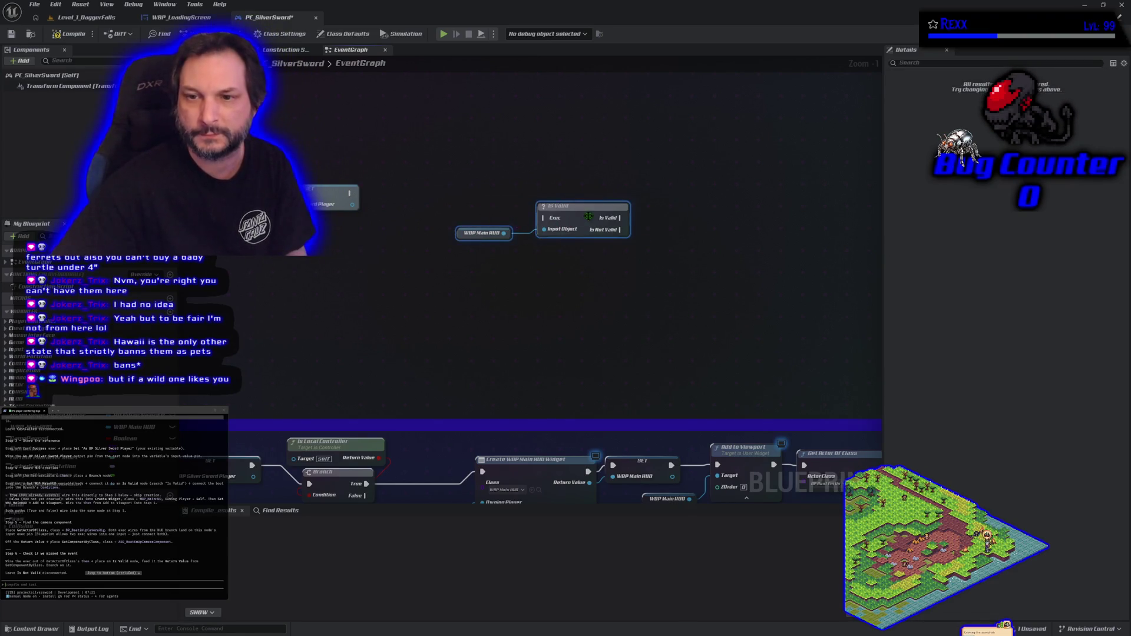
{"action": "left_click_drag", "start_coordinate": [588, 216], "coordinate": [490, 210]}
{"action": "left_click_drag", "start_coordinate": [352, 193], "coordinate": [446, 212]}
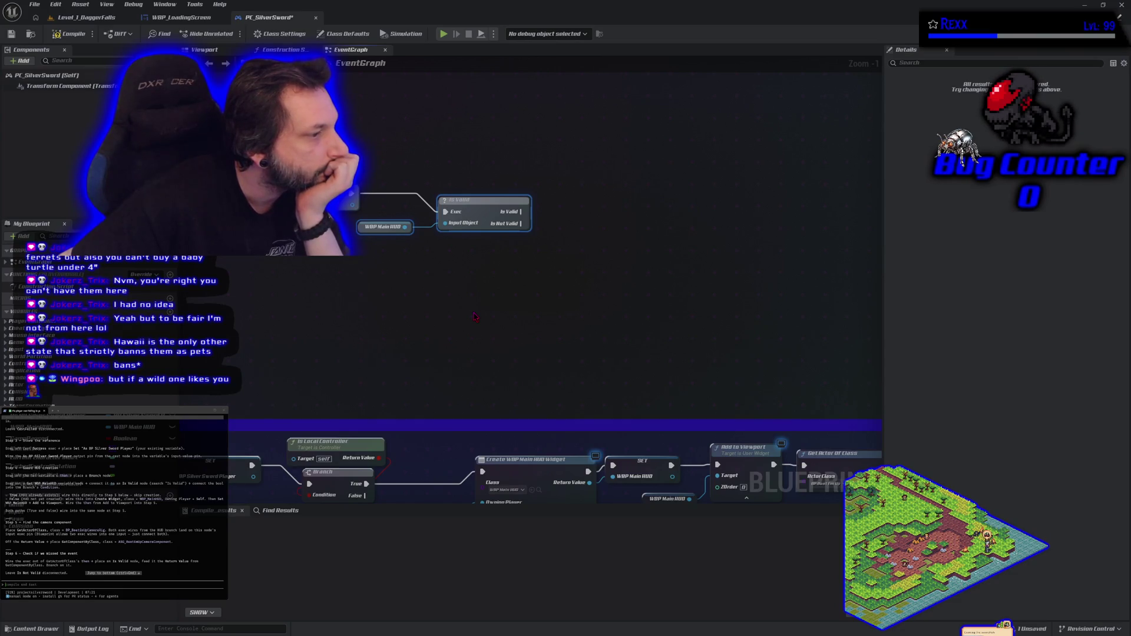
- Box-select the Create WBP Main HUD Widget, SET and Add to Viewport nodes
{"action": "left_click_drag", "start_coordinate": [476, 316], "coordinate": [428, 291]}
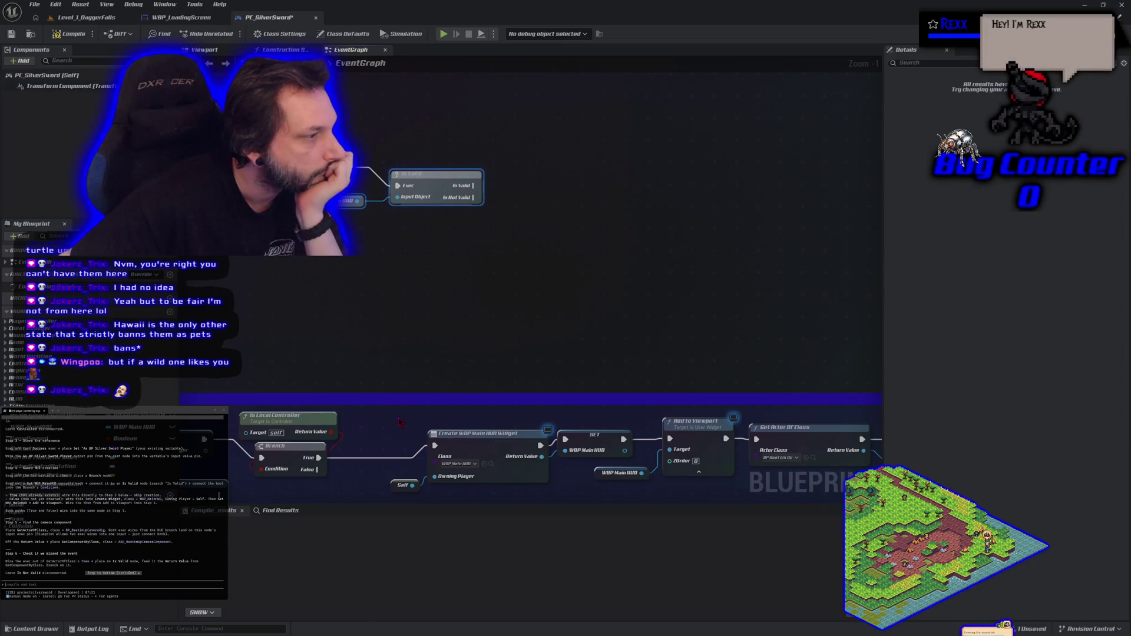
{"action": "mouse_move", "coordinate": [399, 419]}
{"action": "left_mouse_down"}
{"action": "mouse_move", "coordinate": [520, 478]}
{"action": "mouse_move", "coordinate": [525, 498]}
{"action": "mouse_move", "coordinate": [688, 368]}
{"action": "left_mouse_up"}
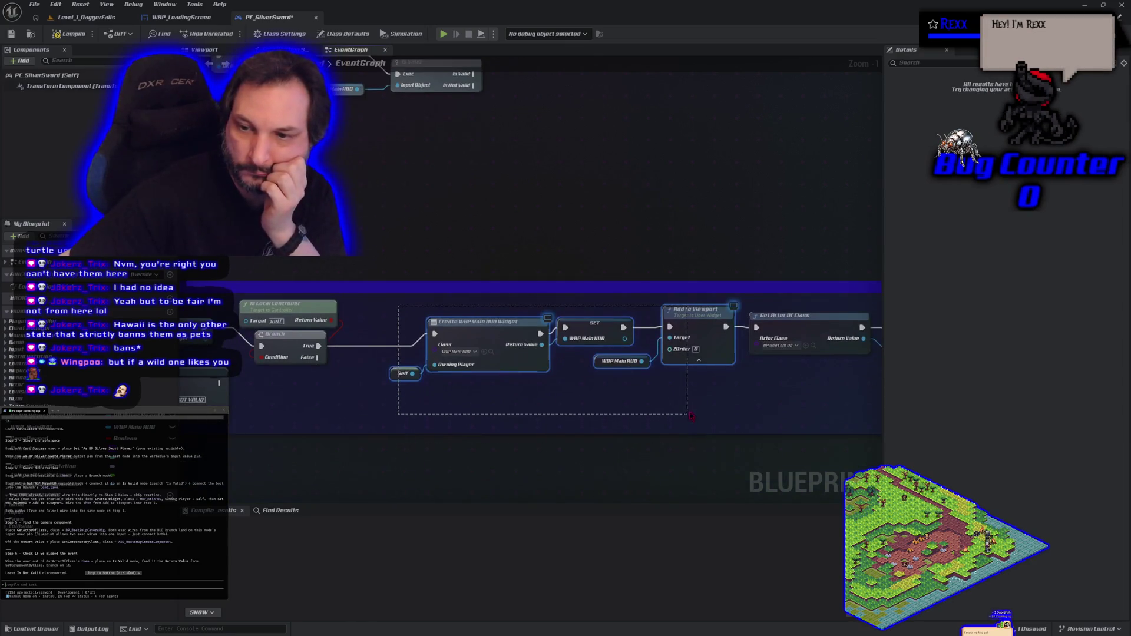
{"action": "left_click_drag", "start_coordinate": [661, 209], "coordinate": [561, 321]}
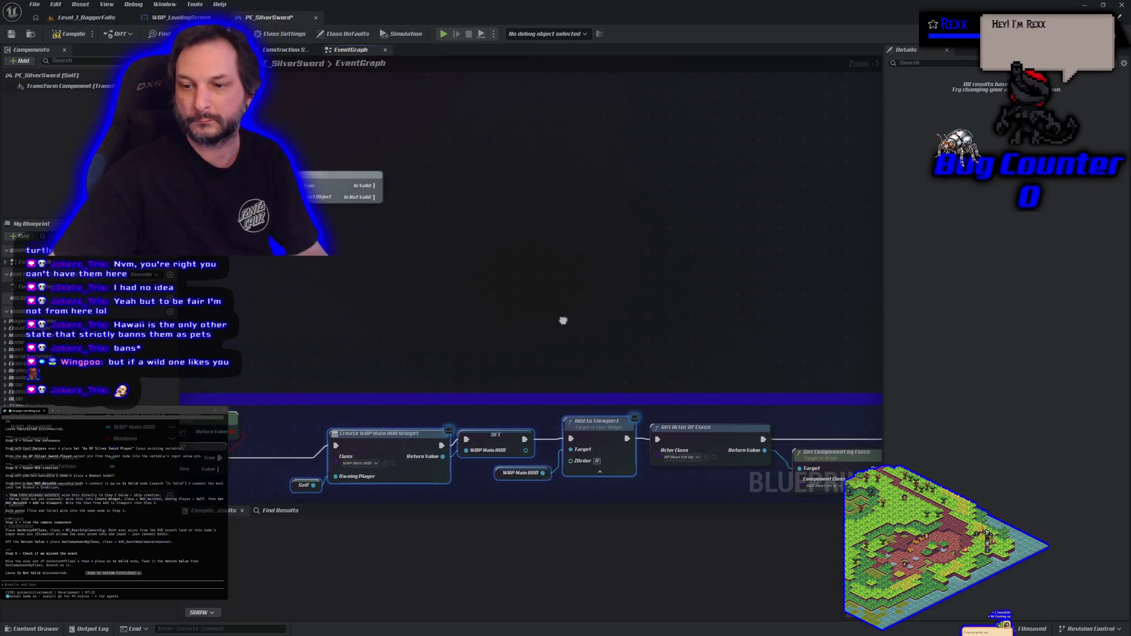
- Paste the HUD creation chain beside Is Valid, then select Get Actor Of Class and Get Component by Class
{"action": "key", "text": "ctrl+v"}
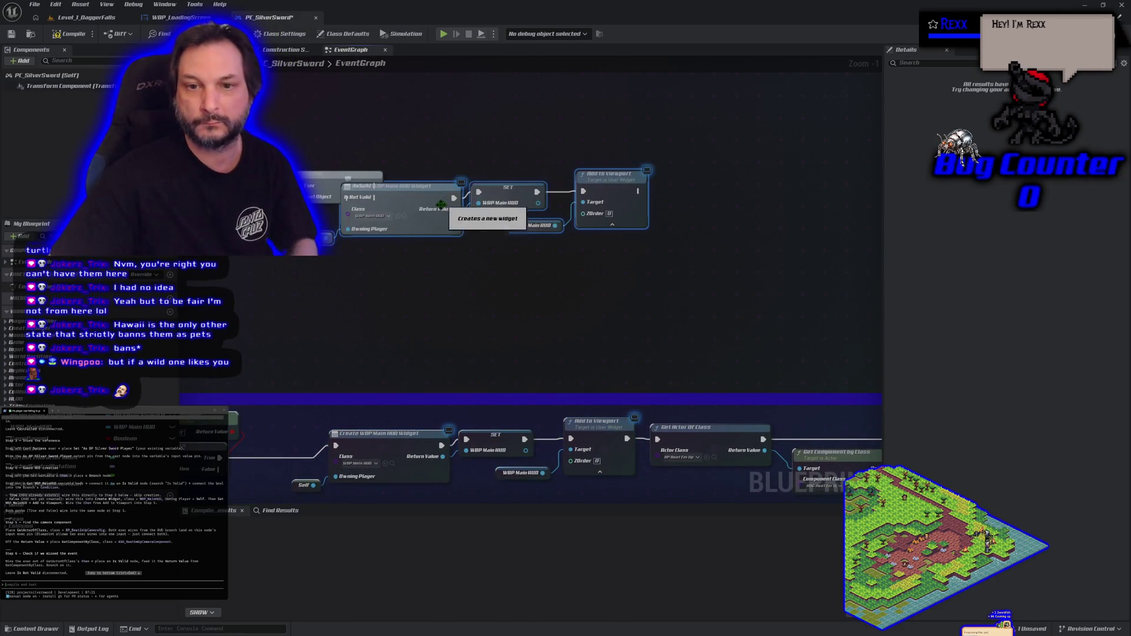
{"action": "mouse_move", "coordinate": [340, 188]}
{"action": "left_mouse_down"}
{"action": "mouse_move", "coordinate": [404, 219]}
{"action": "mouse_move", "coordinate": [376, 197]}
{"action": "left_mouse_up"}
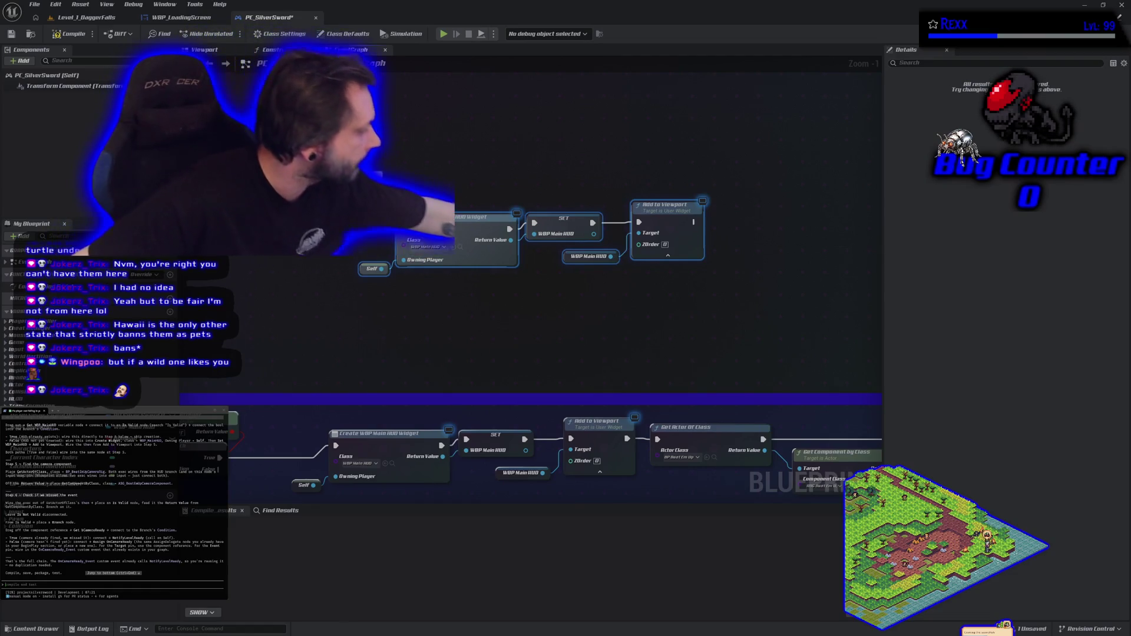
{"action": "scroll", "coordinate": [114, 500], "scroll_direction": "up", "scroll_amount": 2}
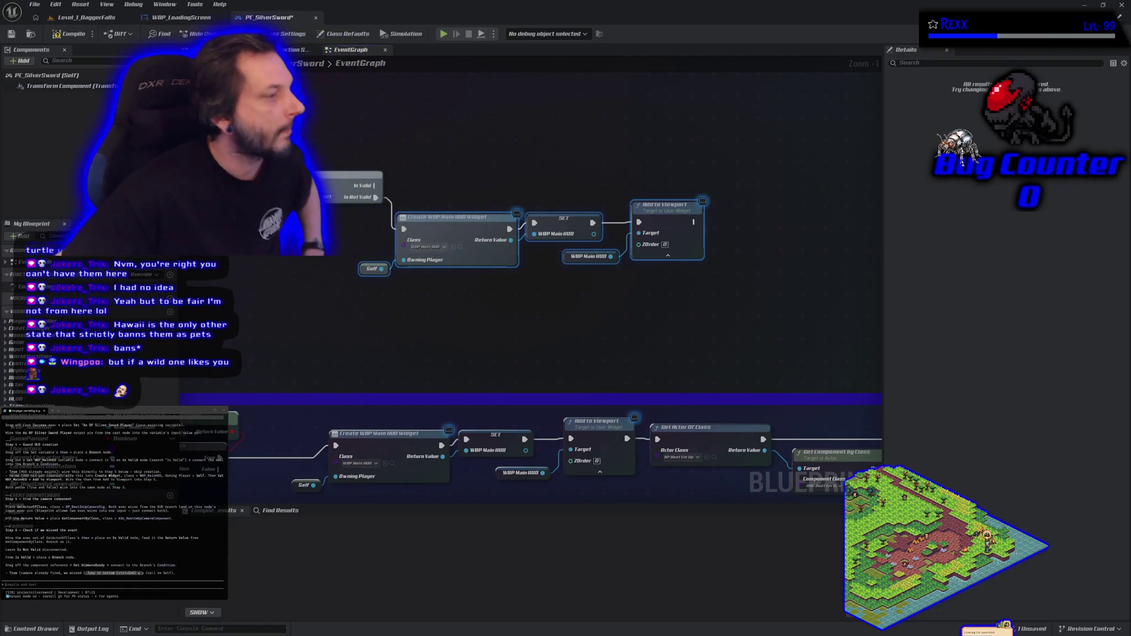
{"action": "mouse_move", "coordinate": [532, 316]}
{"action": "left_mouse_down"}
{"action": "mouse_move", "coordinate": [359, 331]}
{"action": "mouse_move", "coordinate": [404, 357]}
{"action": "left_mouse_up"}
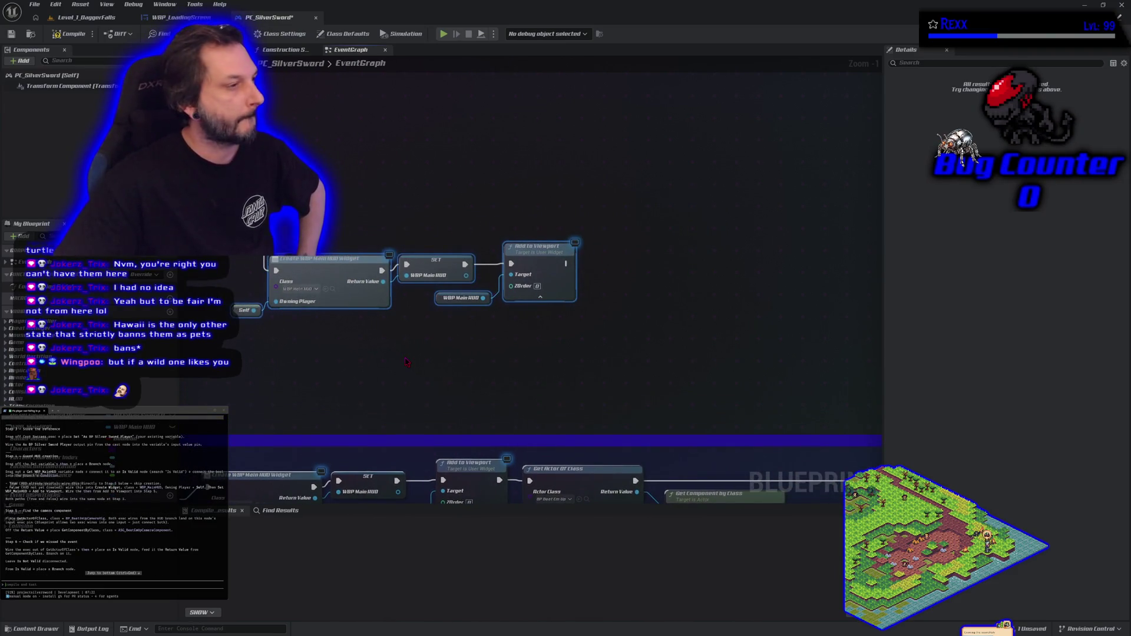
{"action": "left_click_drag", "start_coordinate": [407, 362], "coordinate": [338, 266]}
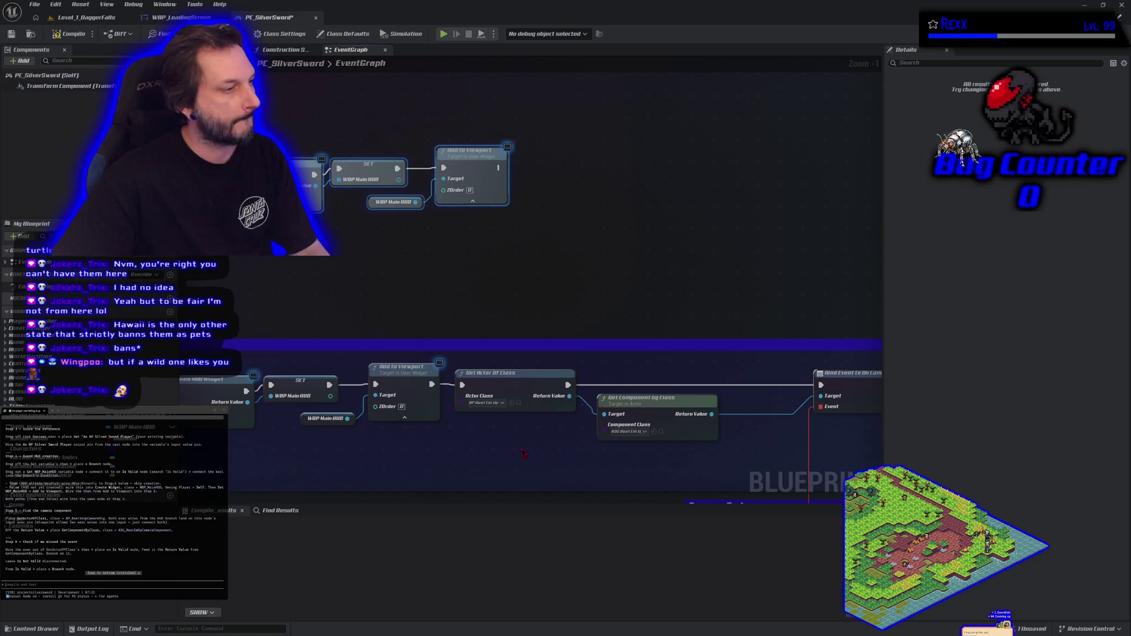
{"action": "left_click_drag", "start_coordinate": [521, 446], "coordinate": [615, 396]}
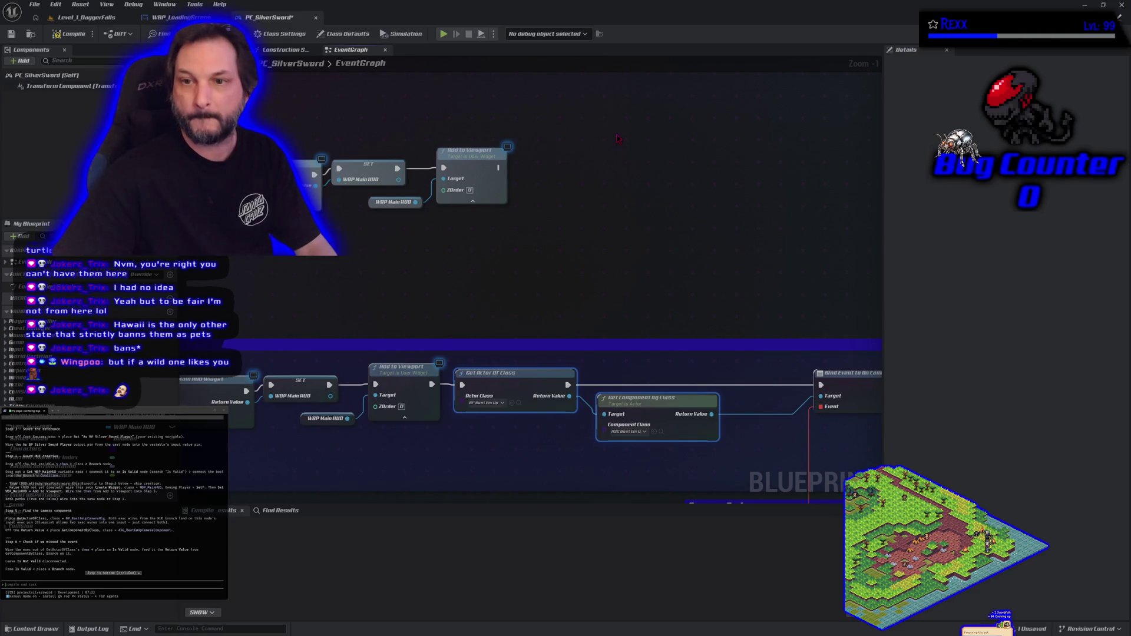
- Copy Get Actor Of Class and Get Component by Class into the upper chain after Add to Viewport
{"action": "key", "text": "ctrl+c"}
{"action": "key", "text": "ctrl+v"}
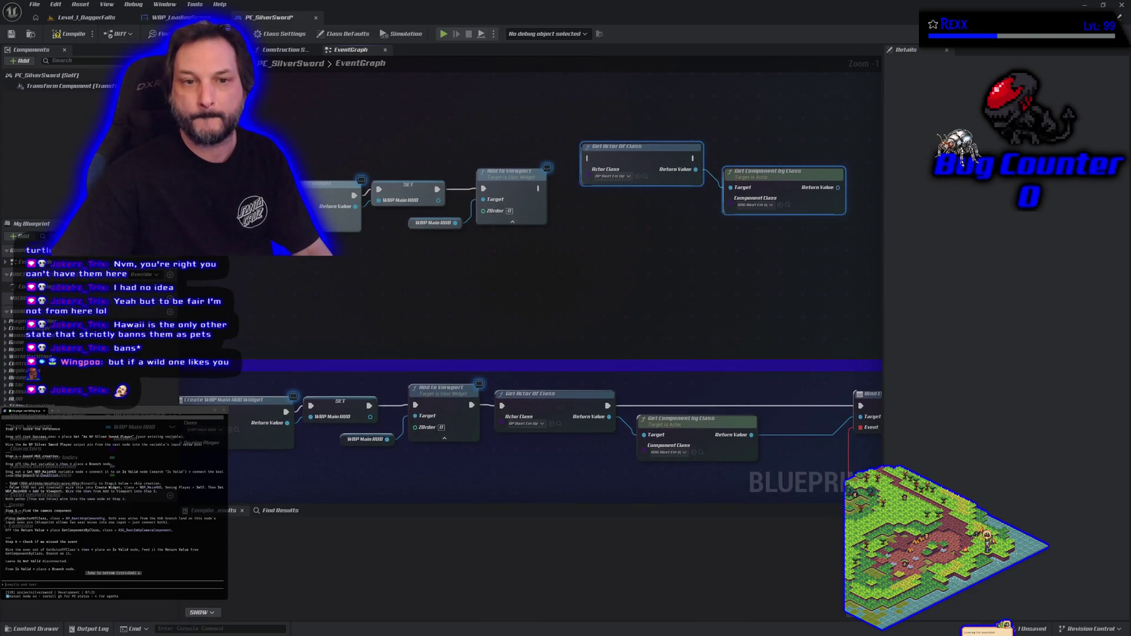
{"action": "mouse_move", "coordinate": [277, 152]}
{"action": "left_mouse_down"}
{"action": "mouse_move", "coordinate": [380, 172]}
{"action": "mouse_move", "coordinate": [588, 158]}
{"action": "left_mouse_up"}
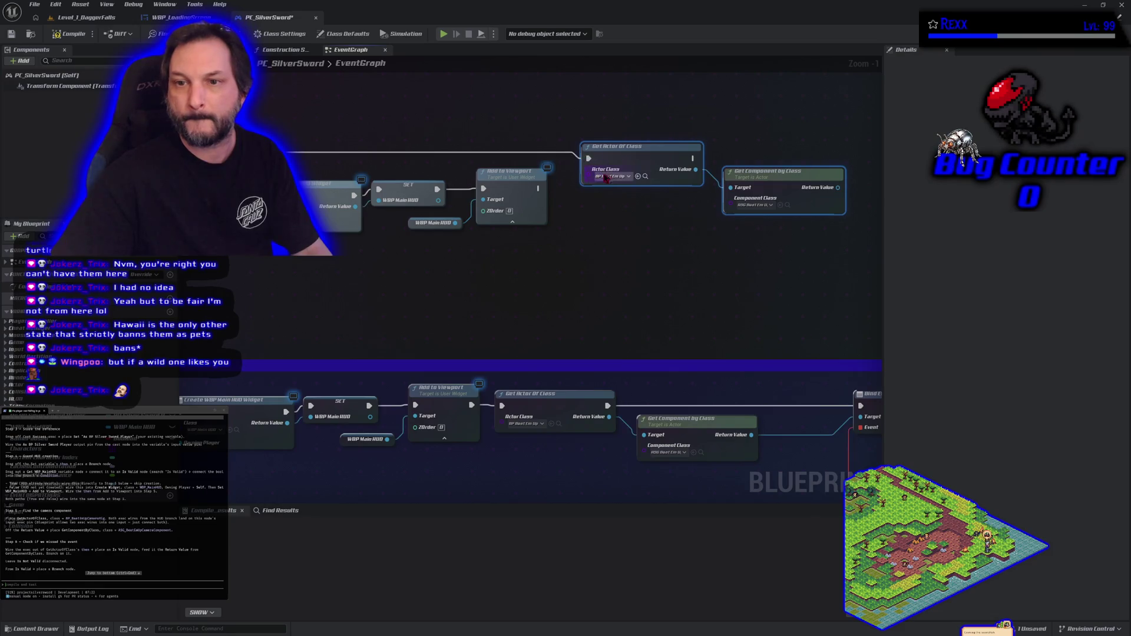
{"action": "mouse_move", "coordinate": [538, 189]}
{"action": "left_mouse_down"}
{"action": "mouse_move", "coordinate": [681, 221]}
{"action": "mouse_move", "coordinate": [588, 158]}
{"action": "left_mouse_up"}
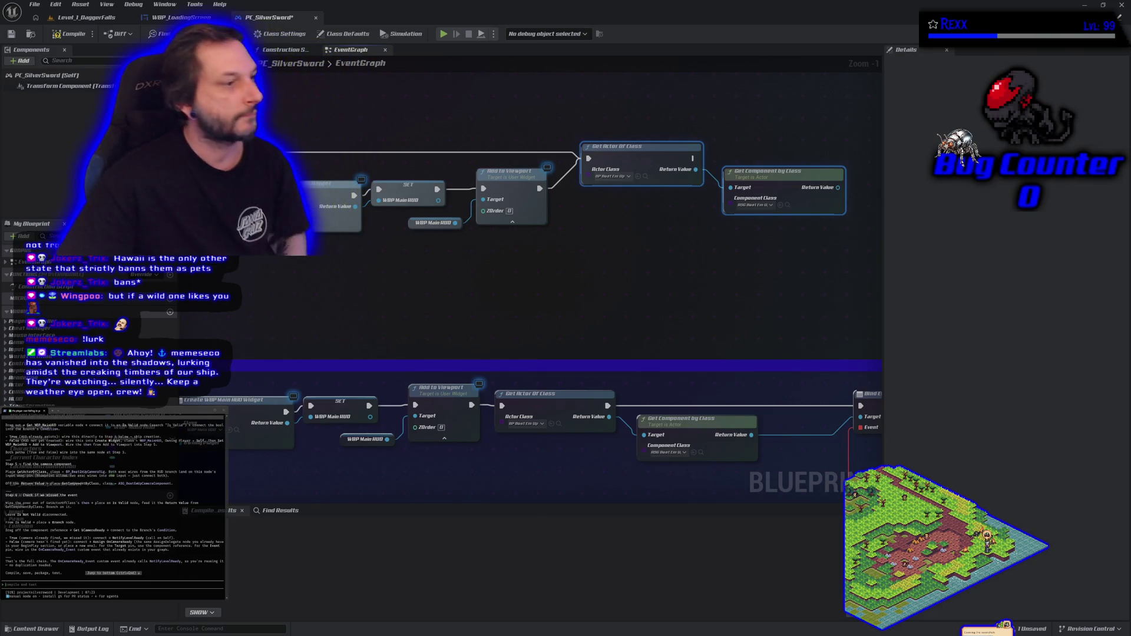
{"action": "mouse_move", "coordinate": [484, 310]}
{"action": "left_mouse_down"}
{"action": "mouse_move", "coordinate": [520, 338]}
{"action": "mouse_move", "coordinate": [411, 383]}
{"action": "left_mouse_up"}
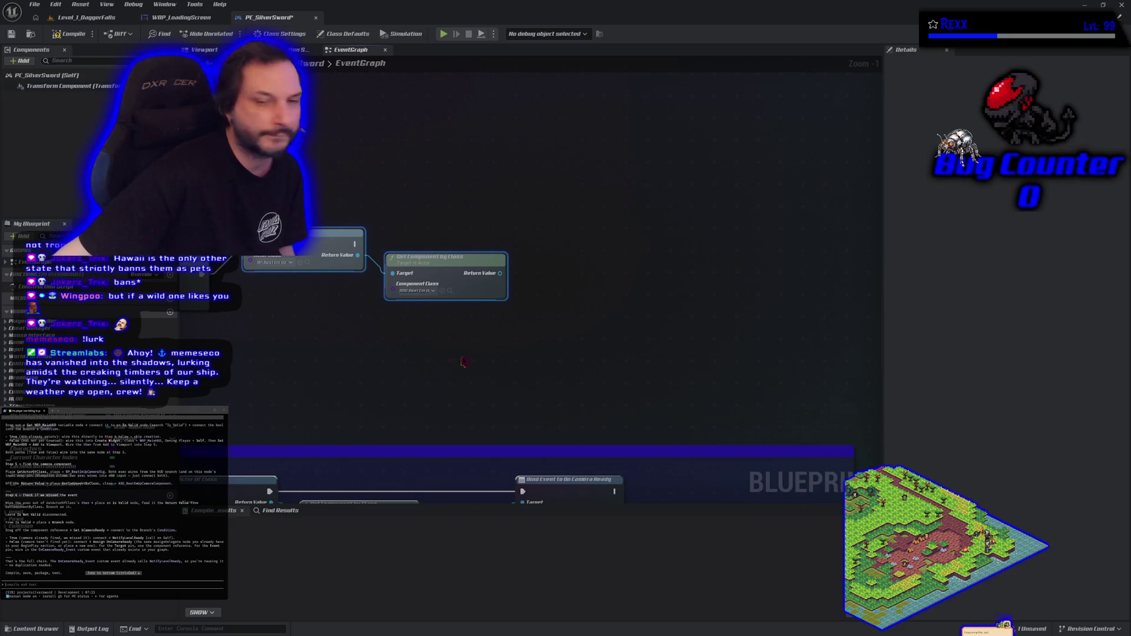
- Add an Is Valid check on the camera component, running after the camera lookup
{"action": "mouse_move", "coordinate": [499, 273]}
{"action": "left_mouse_down"}
{"action": "mouse_move", "coordinate": [525, 278]}
{"action": "mouse_move", "coordinate": [526, 265]}
{"action": "left_mouse_up"}
{"action": "type", "text": "is valid"}
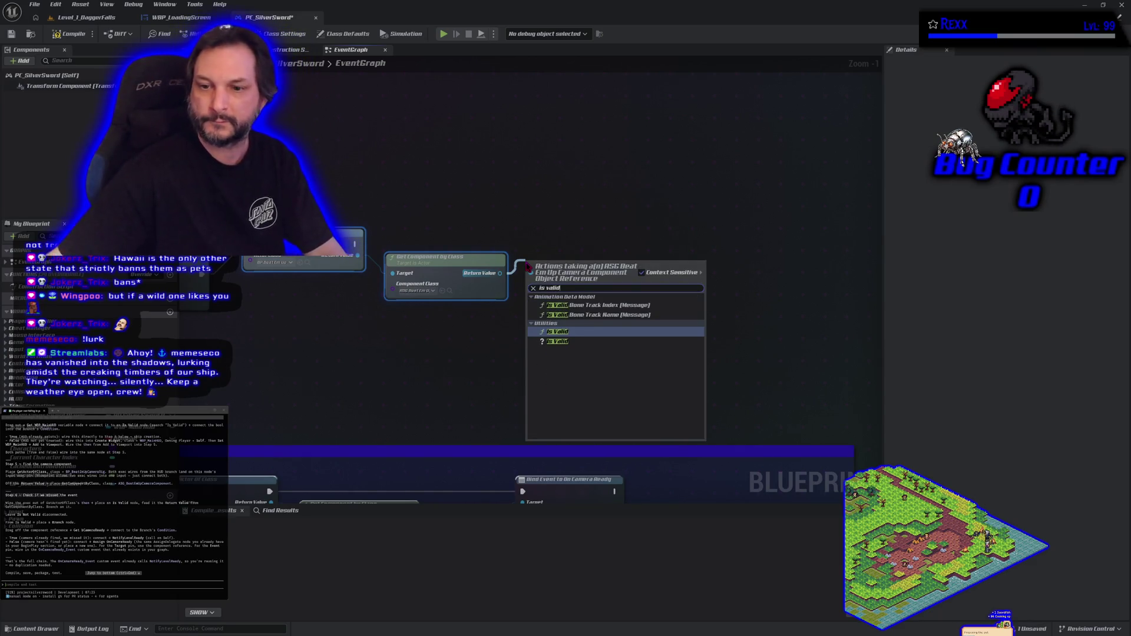
{"action": "left_click", "coordinate": [570, 342]}
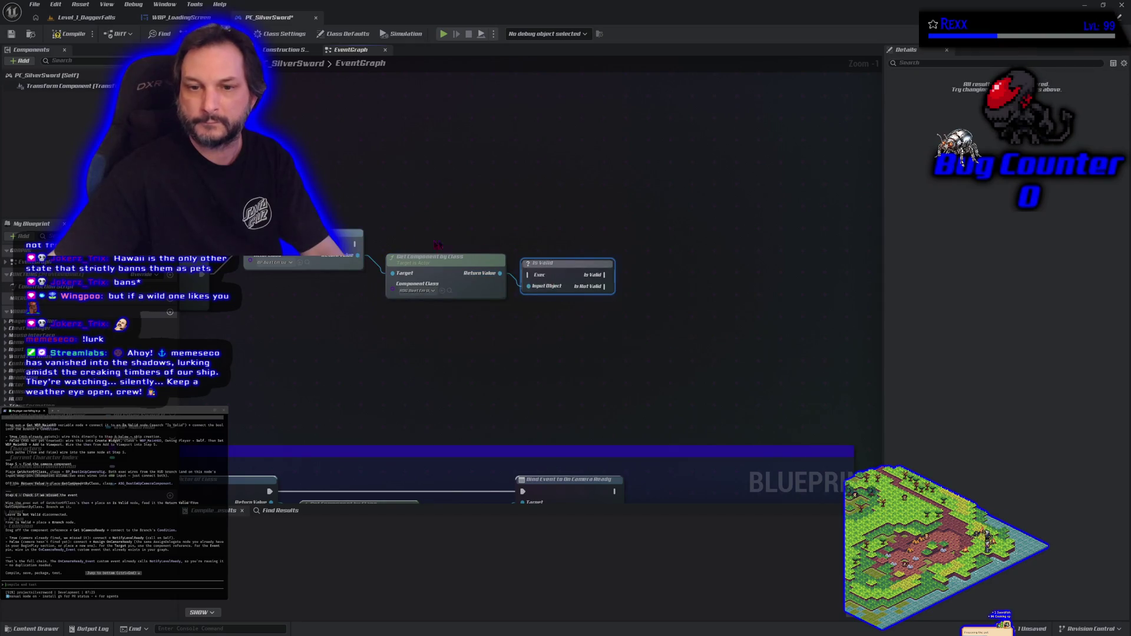
{"action": "mouse_move", "coordinate": [356, 243]}
{"action": "left_mouse_down"}
{"action": "mouse_move", "coordinate": [528, 275]}
{"action": "mouse_move", "coordinate": [543, 234]}
{"action": "left_mouse_up"}
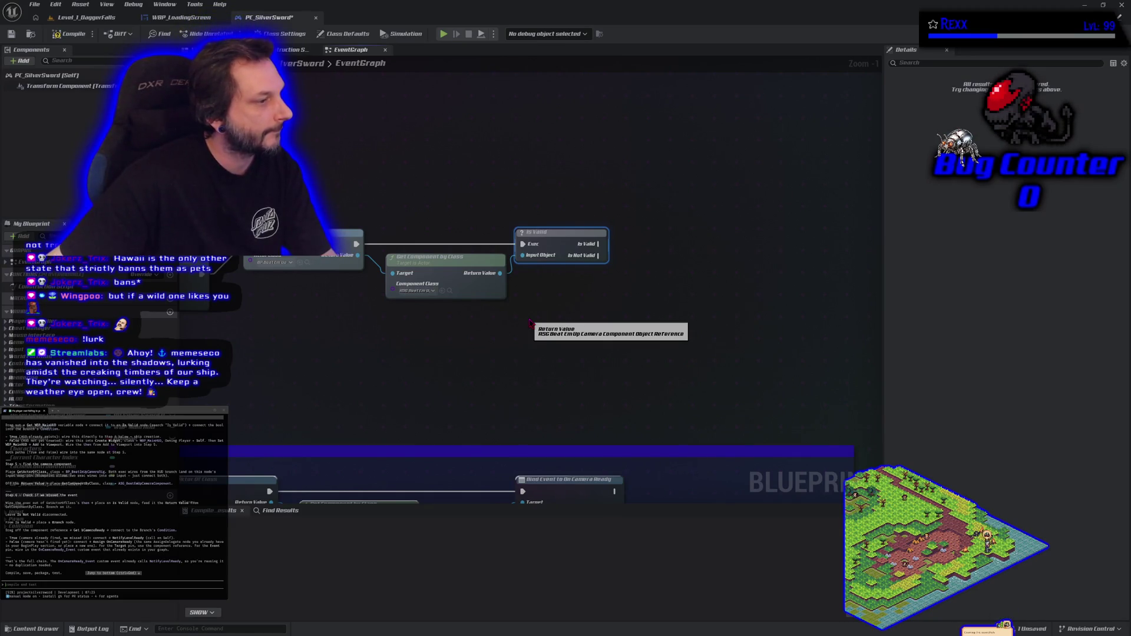
{"action": "left_click_drag", "start_coordinate": [566, 319], "coordinate": [381, 364]}
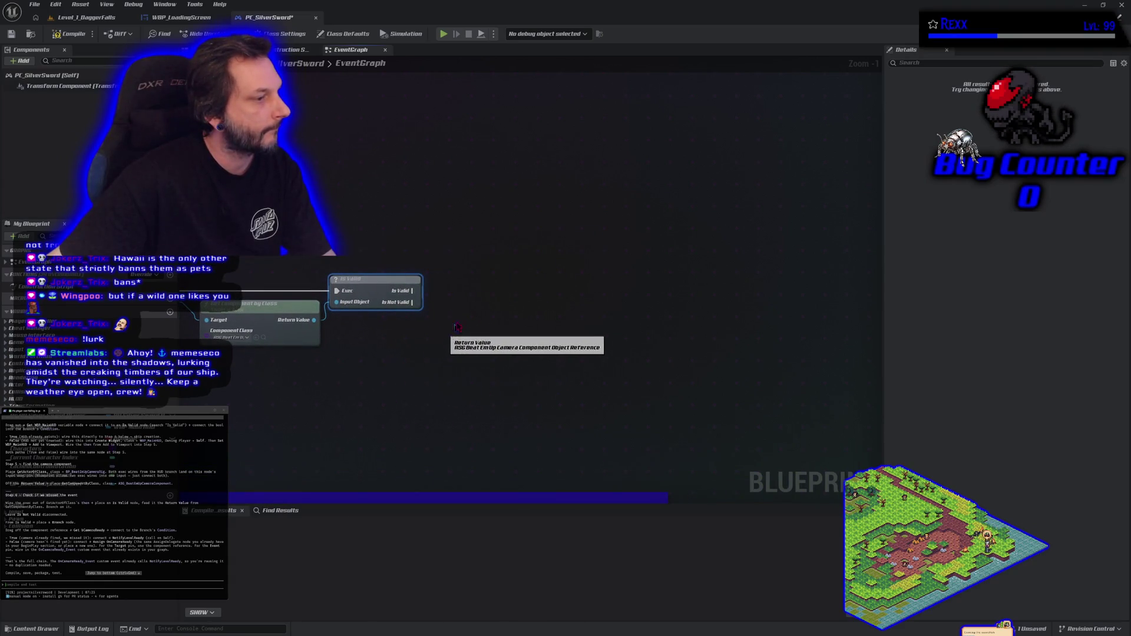
- Add a Branch after Is Valid whose Condition is the component's Camera Ready value
{"action": "left_click", "coordinate": [498, 301]}
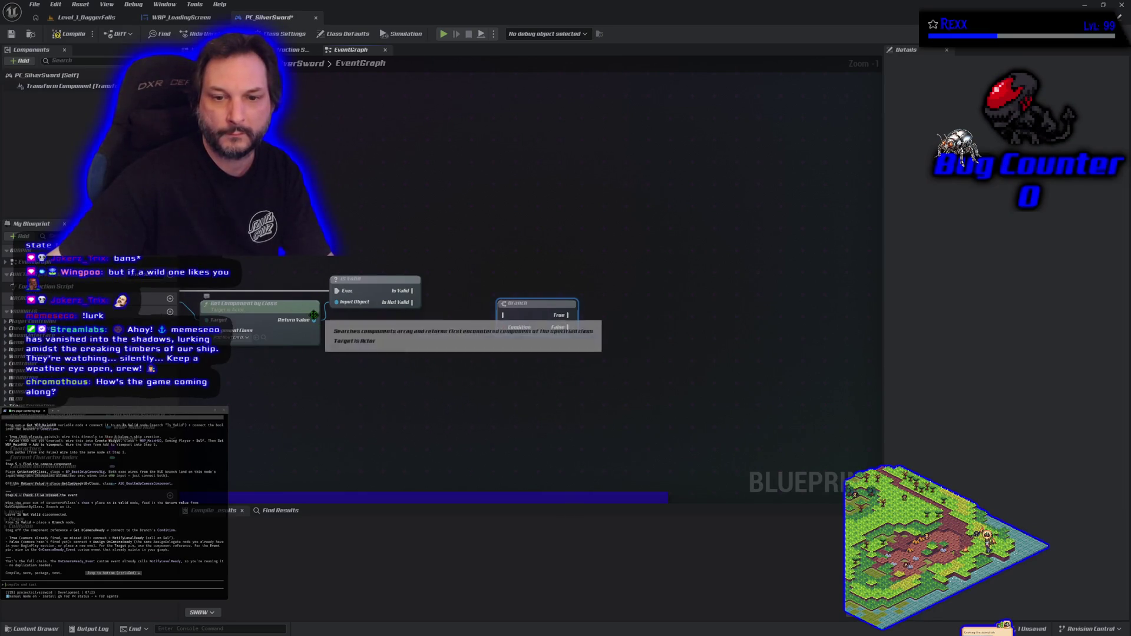
{"action": "left_click_drag", "start_coordinate": [317, 321], "coordinate": [349, 325]}
{"action": "type", "text": "get"}
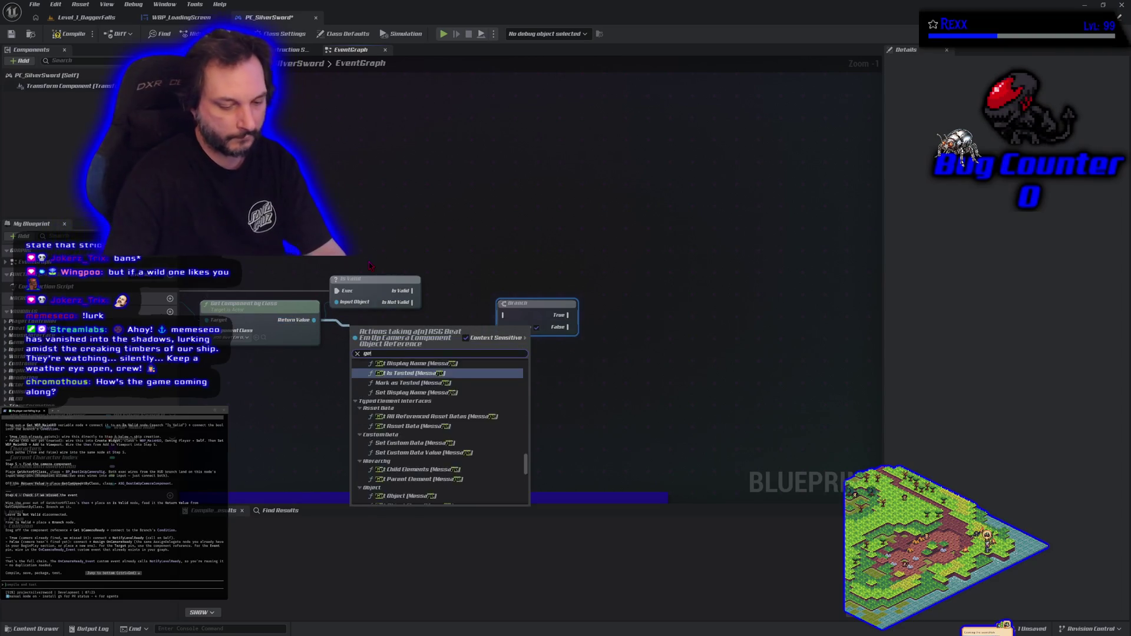
{"action": "type", "text": " camera r"}
{"action": "key", "text": "Return"}
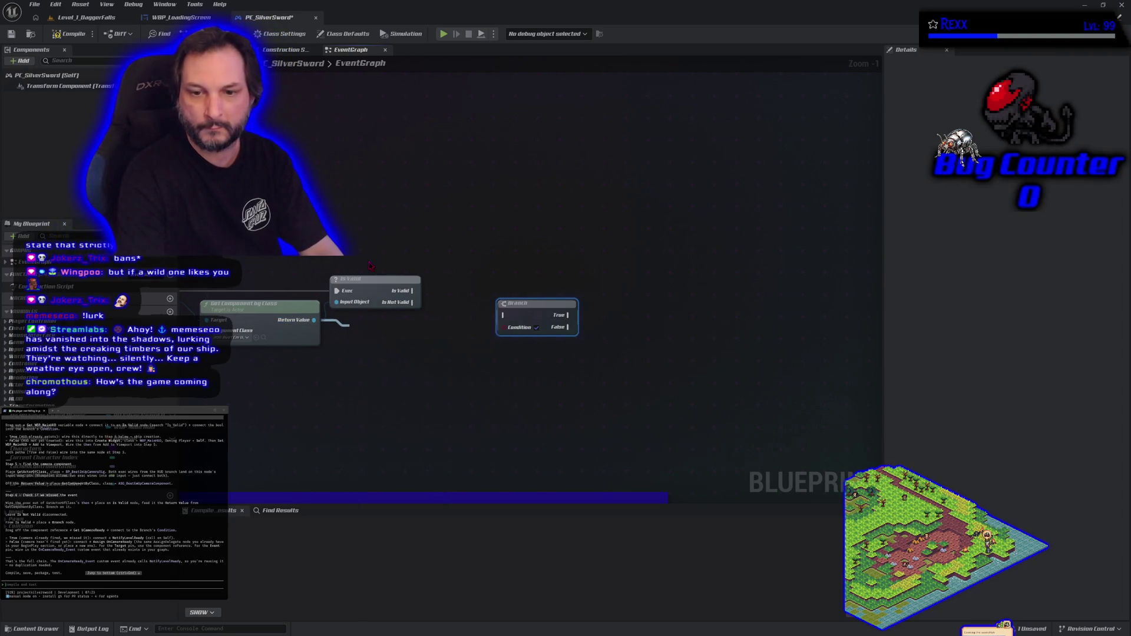
{"action": "left_click_drag", "start_coordinate": [432, 330], "coordinate": [504, 327]}
{"action": "mouse_move", "coordinate": [412, 290]}
{"action": "left_mouse_down"}
{"action": "mouse_move", "coordinate": [471, 319]}
{"action": "mouse_move", "coordinate": [503, 316]}
{"action": "mouse_move", "coordinate": [516, 297]}
{"action": "left_mouse_up"}
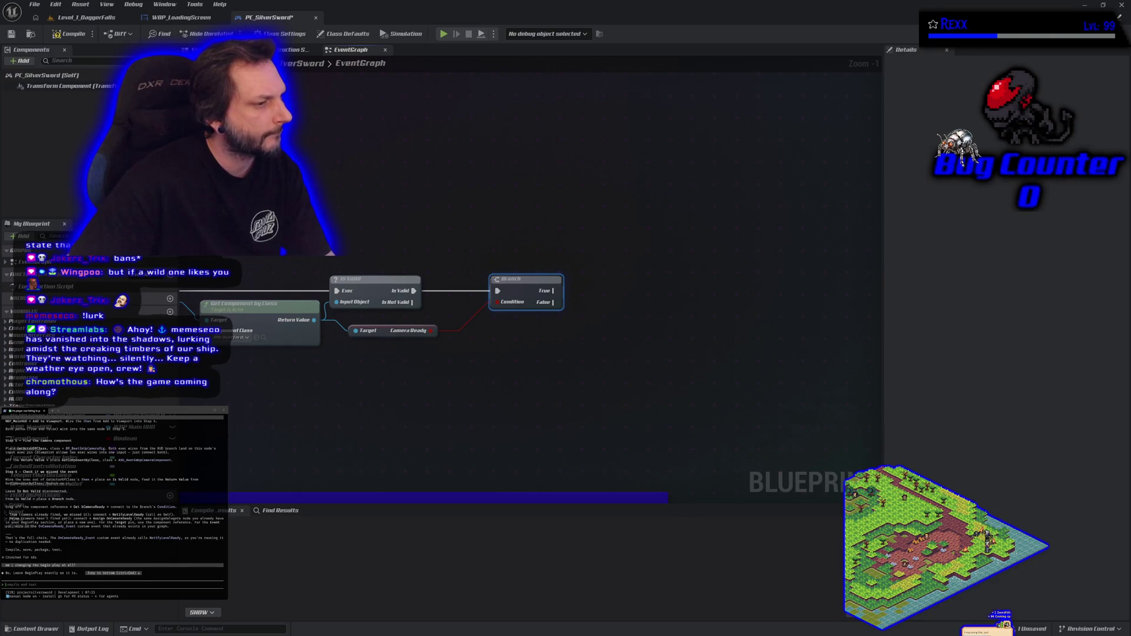
{"action": "scroll", "coordinate": [554, 281], "scroll_direction": "down", "scroll_amount": 5}
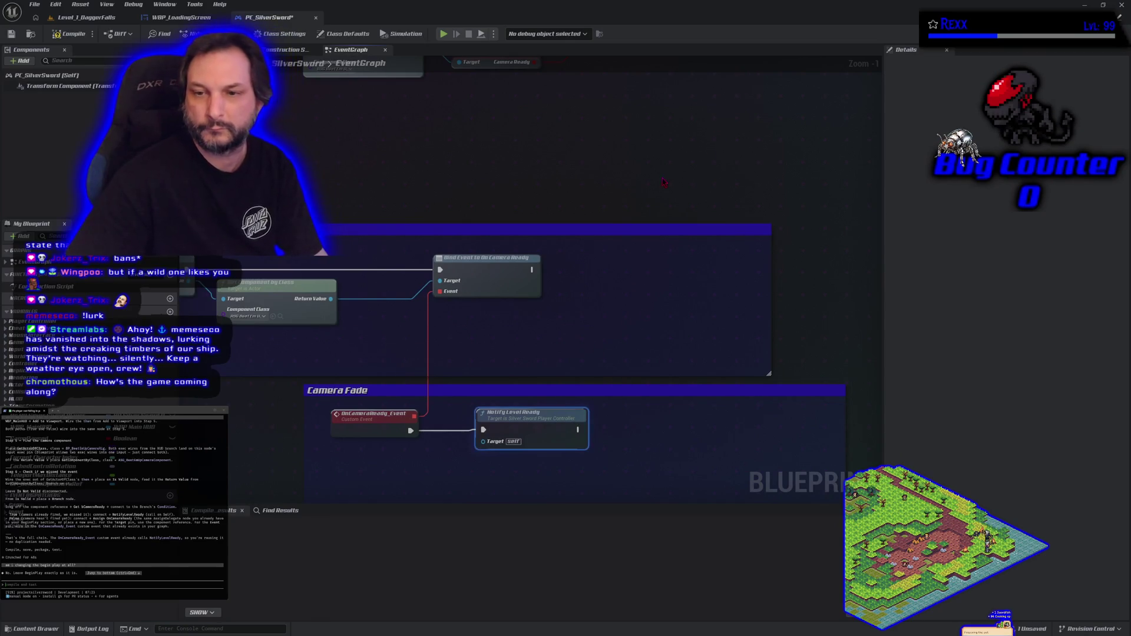
- Paste a Notify Level Ready node and run it from the Branch's True output
{"action": "scroll", "coordinate": [519, 349], "scroll_direction": "up", "scroll_amount": 4}
{"action": "key", "text": "ctrl+v"}
{"action": "mouse_move", "coordinate": [502, 226]}
{"action": "left_mouse_down"}
{"action": "mouse_move", "coordinate": [586, 233]}
{"action": "mouse_move", "coordinate": [596, 171]}
{"action": "mouse_move", "coordinate": [569, 168]}
{"action": "left_mouse_up"}
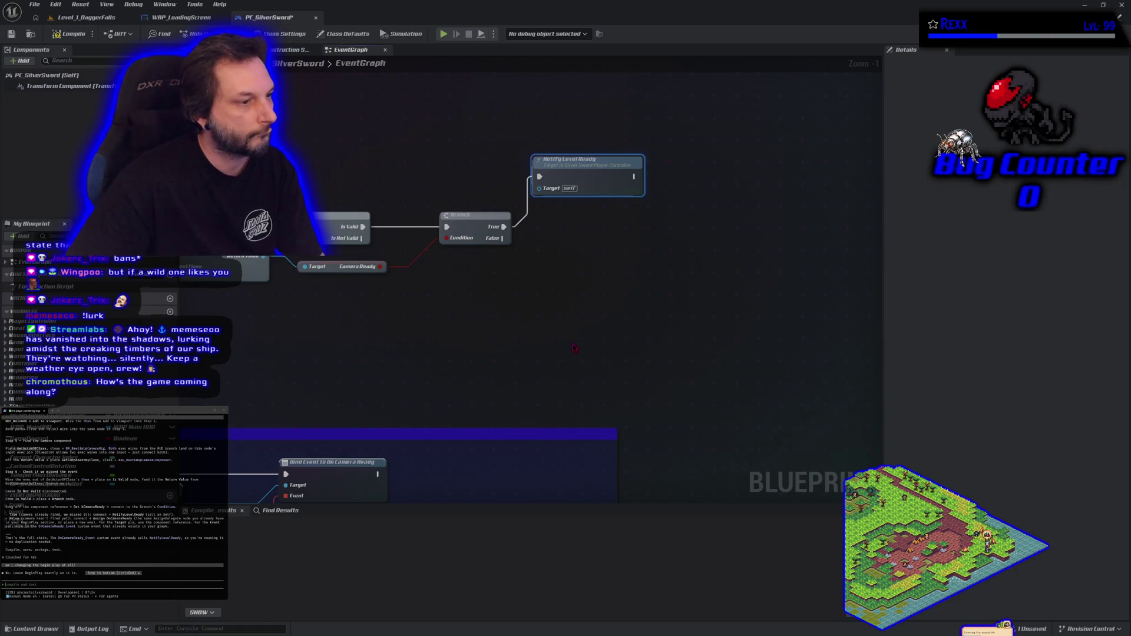
- Try linking the Branch's False output to Bind Event to OnCameraReady, then cancel it
{"action": "mouse_move", "coordinate": [565, 368]}
{"action": "left_mouse_down"}
{"action": "mouse_move", "coordinate": [662, 307]}
{"action": "mouse_move", "coordinate": [657, 198]}
{"action": "left_mouse_up"}
{"action": "scroll", "coordinate": [657, 198], "scroll_direction": "down", "scroll_amount": 1}
{"action": "mouse_move", "coordinate": [509, 368]}
{"action": "left_mouse_down"}
{"action": "mouse_move", "coordinate": [560, 330]}
{"action": "mouse_move", "coordinate": [596, 253]}
{"action": "mouse_move", "coordinate": [538, 374]}
{"action": "mouse_move", "coordinate": [561, 224]}
{"action": "left_mouse_up"}
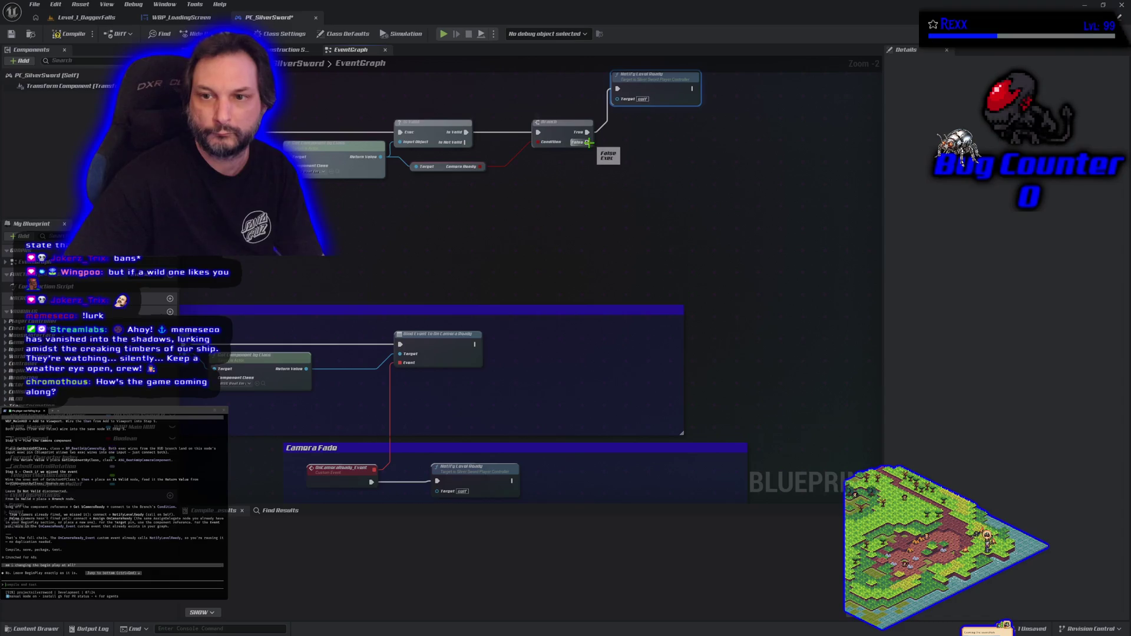
{"action": "mouse_move", "coordinate": [587, 142]}
{"action": "left_mouse_down"}
{"action": "mouse_move", "coordinate": [406, 344]}
{"action": "mouse_move", "coordinate": [534, 235]}
{"action": "left_mouse_up"}
{"action": "left_click", "coordinate": [531, 218]}
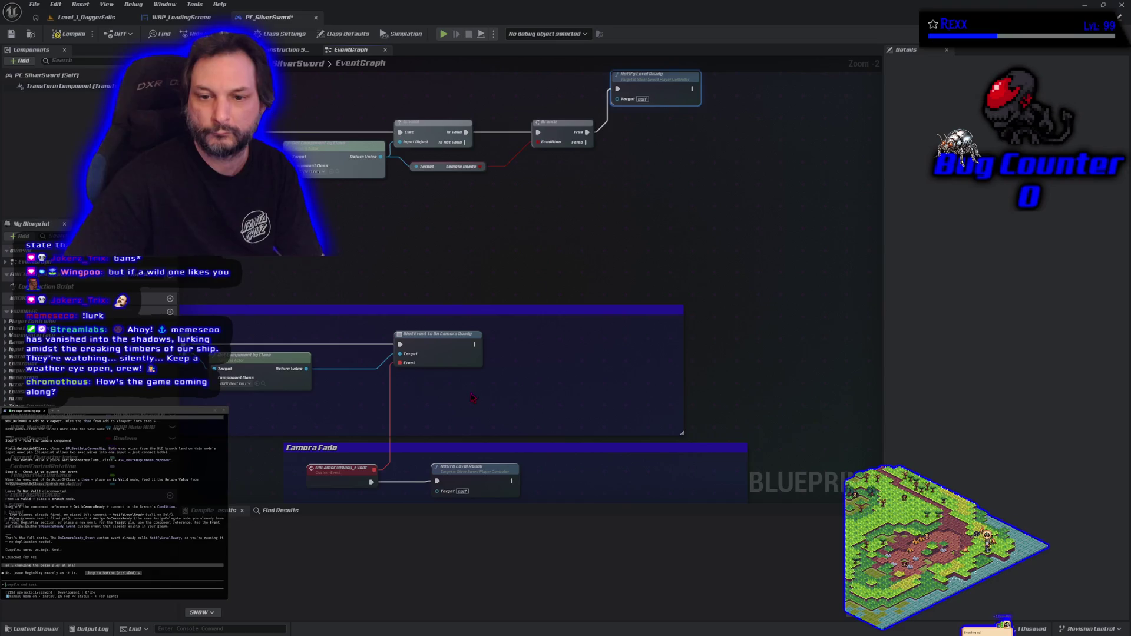
{"action": "left_click_drag", "start_coordinate": [472, 398], "coordinate": [472, 287]}
{"action": "left_click", "coordinate": [436, 235]}
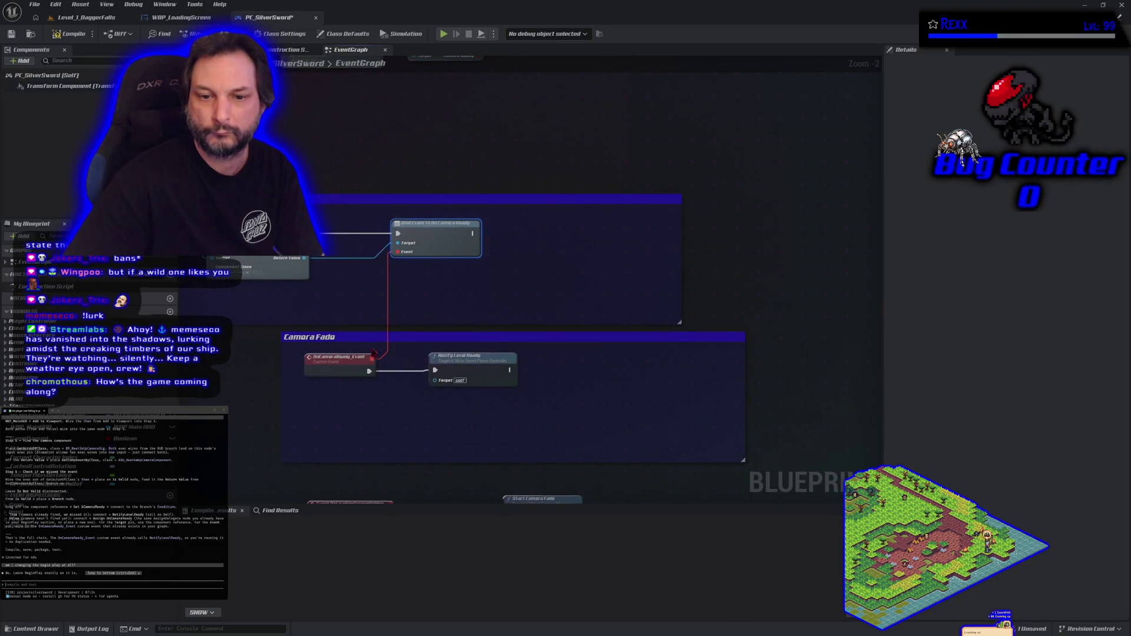
{"action": "left_click", "coordinate": [429, 189]}
{"action": "left_click_drag", "start_coordinate": [429, 189], "coordinate": [444, 257]}
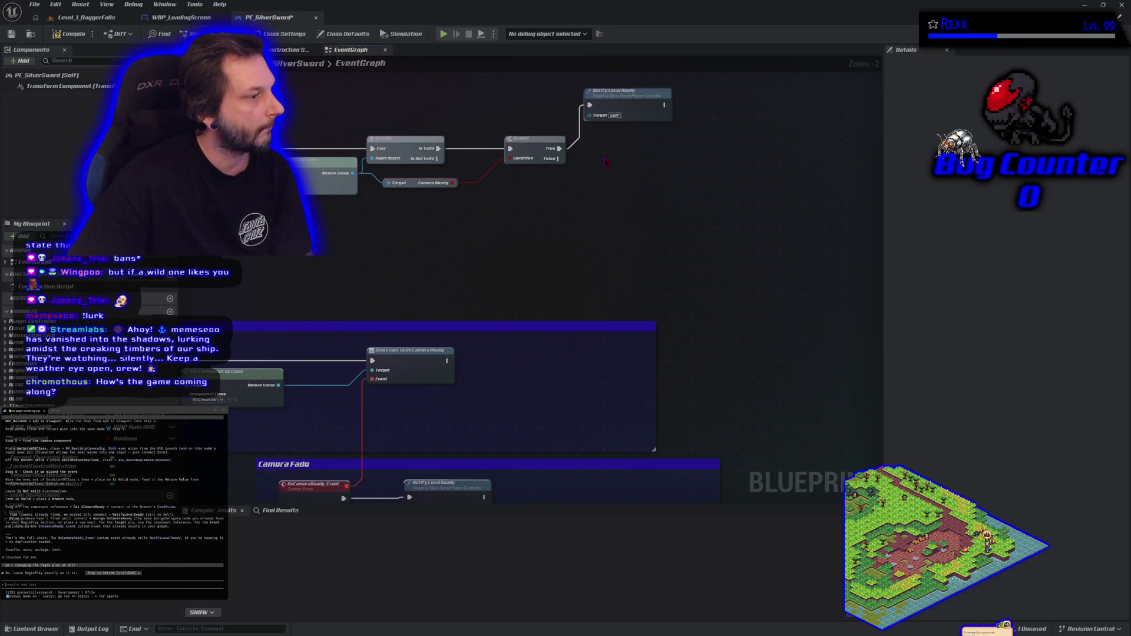
- Wire the Branch's False output into the Bind Event node and save PC_SilverSword
{"action": "mouse_move", "coordinate": [557, 160]}
{"action": "left_mouse_down"}
{"action": "mouse_move", "coordinate": [513, 239]}
{"action": "mouse_move", "coordinate": [372, 361]}
{"action": "left_mouse_up"}
{"action": "scroll", "coordinate": [354, 307], "scroll_direction": "down", "scroll_amount": 3}
{"action": "mouse_move", "coordinate": [354, 306]}
{"action": "left_mouse_down"}
{"action": "mouse_move", "coordinate": [744, 280]}
{"action": "mouse_move", "coordinate": [655, 288]}
{"action": "left_mouse_up"}
{"action": "scroll", "coordinate": [742, 279], "scroll_direction": "down", "scroll_amount": 2}
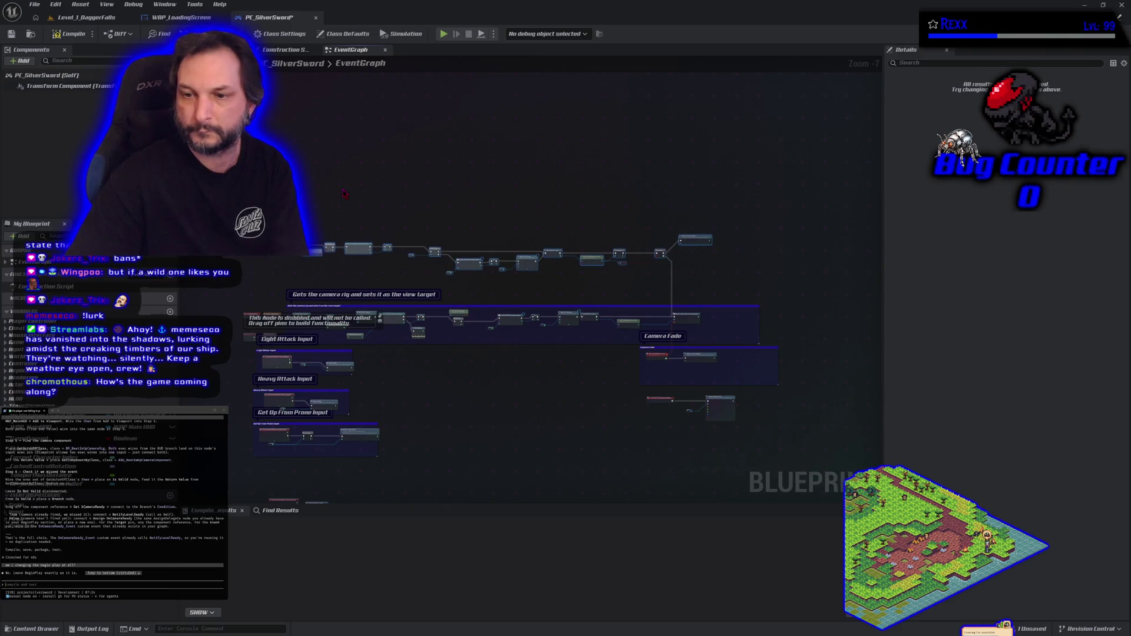
{"action": "scroll", "coordinate": [373, 205], "scroll_direction": "up", "scroll_amount": 3}
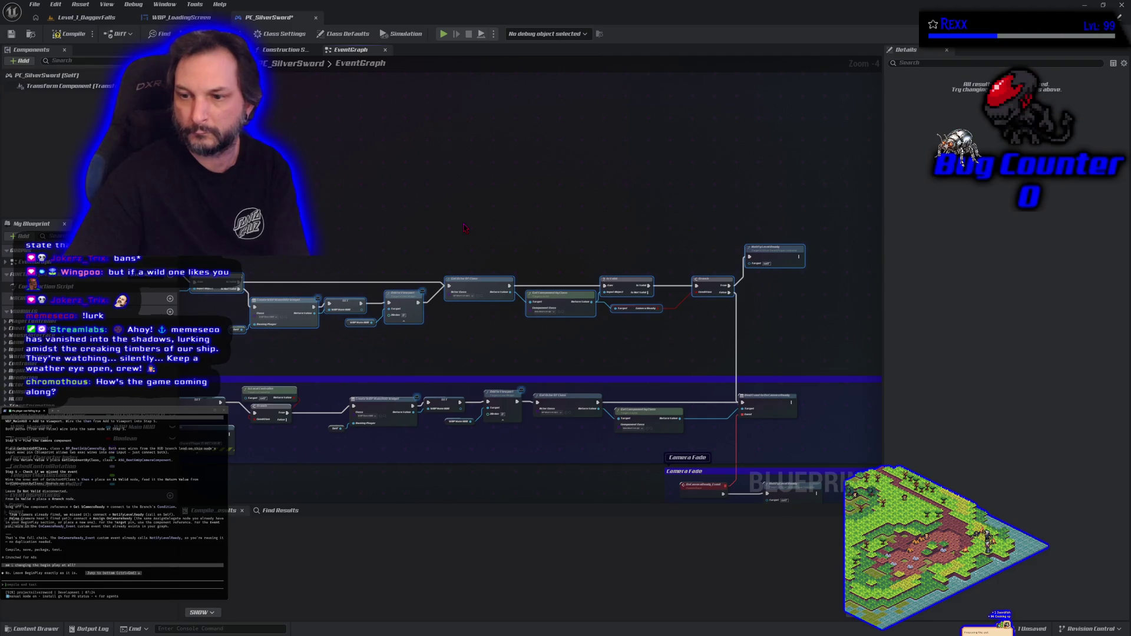
{"action": "left_click", "coordinate": [499, 211]}
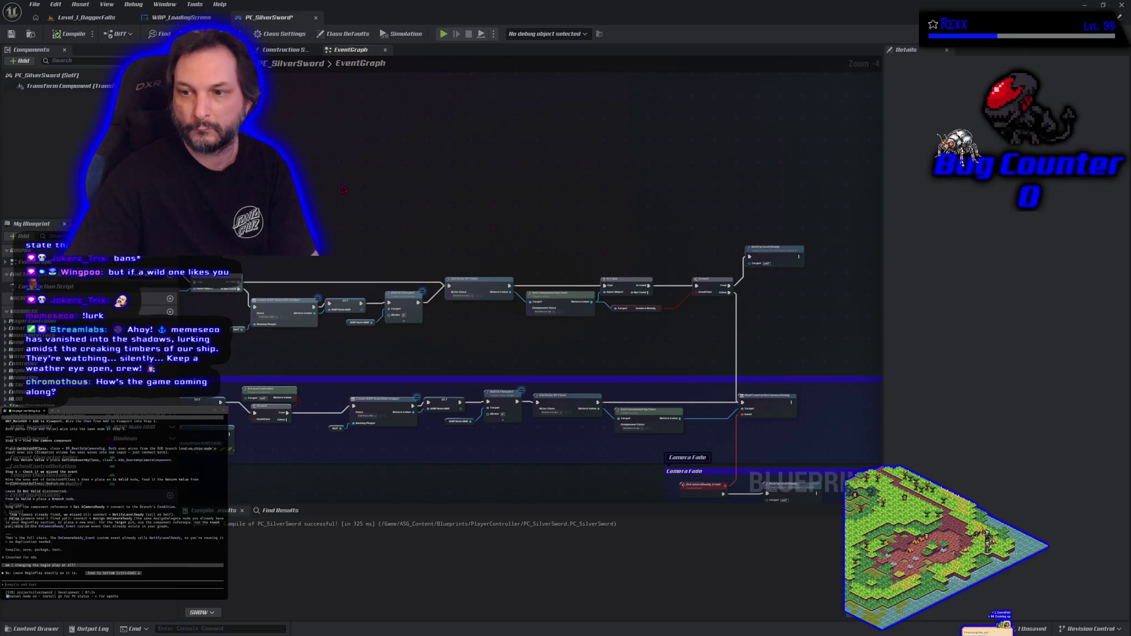
{"action": "key", "text": "ctrl+s"}
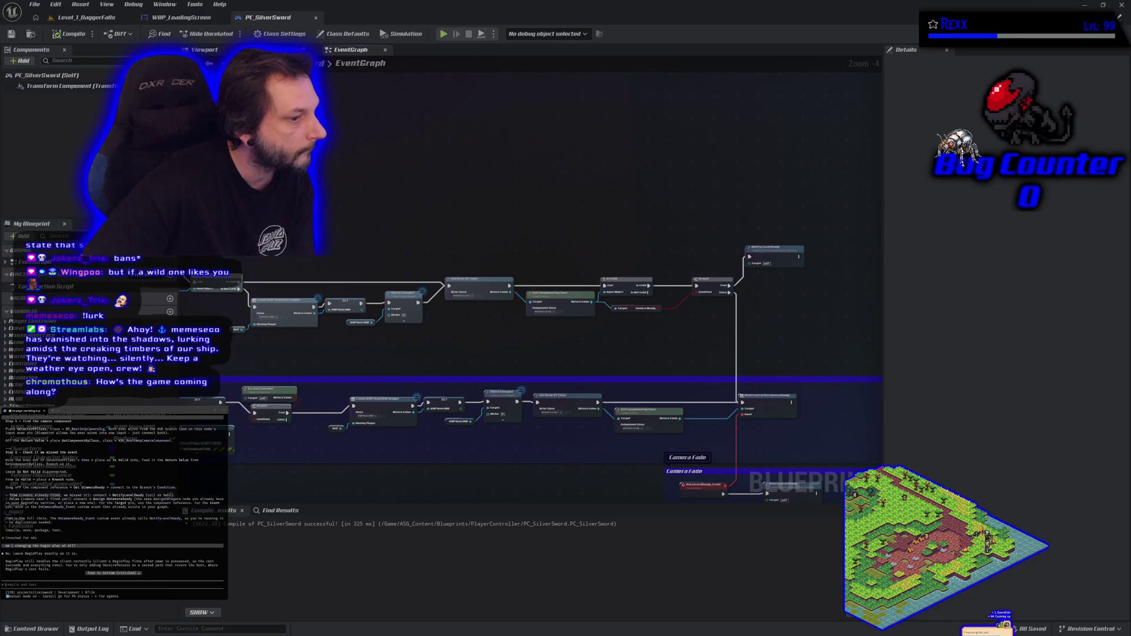
- Select the camera comment, the two disabled Event Tick nodes and the lower comment boxes
{"action": "scroll", "coordinate": [530, 294], "scroll_direction": "down", "scroll_amount": 3}
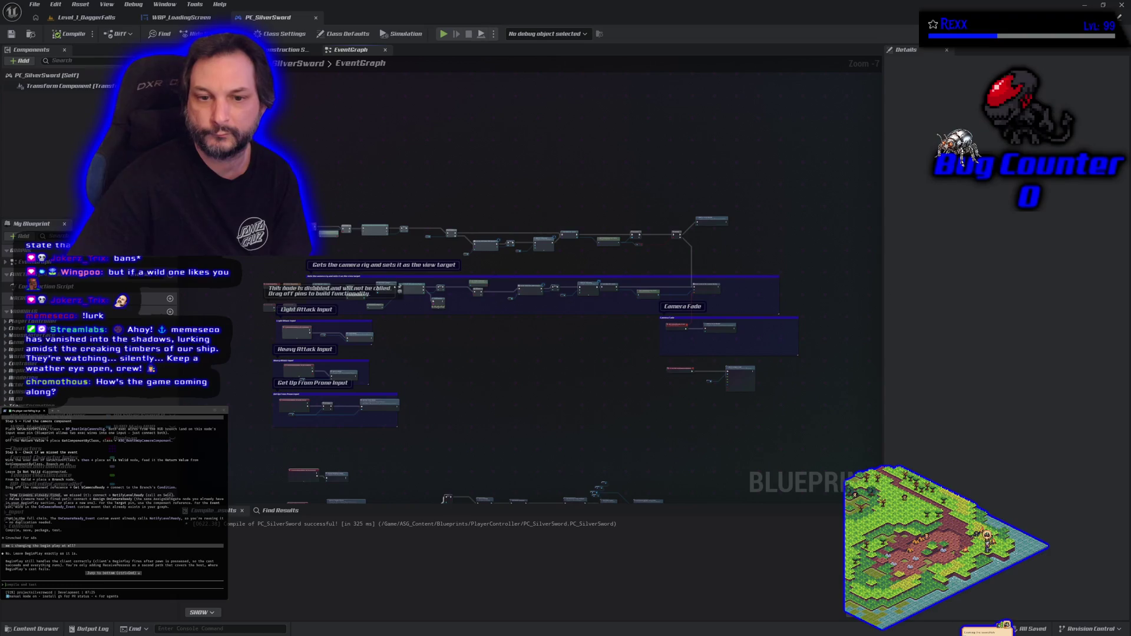
{"action": "mouse_move", "coordinate": [255, 166]}
{"action": "left_mouse_down"}
{"action": "mouse_move", "coordinate": [412, 283]}
{"action": "mouse_move", "coordinate": [665, 294]}
{"action": "mouse_move", "coordinate": [789, 330]}
{"action": "mouse_move", "coordinate": [779, 322]}
{"action": "mouse_move", "coordinate": [802, 340]}
{"action": "left_mouse_up"}
{"action": "scroll", "coordinate": [402, 398], "scroll_direction": "up", "scroll_amount": 4}
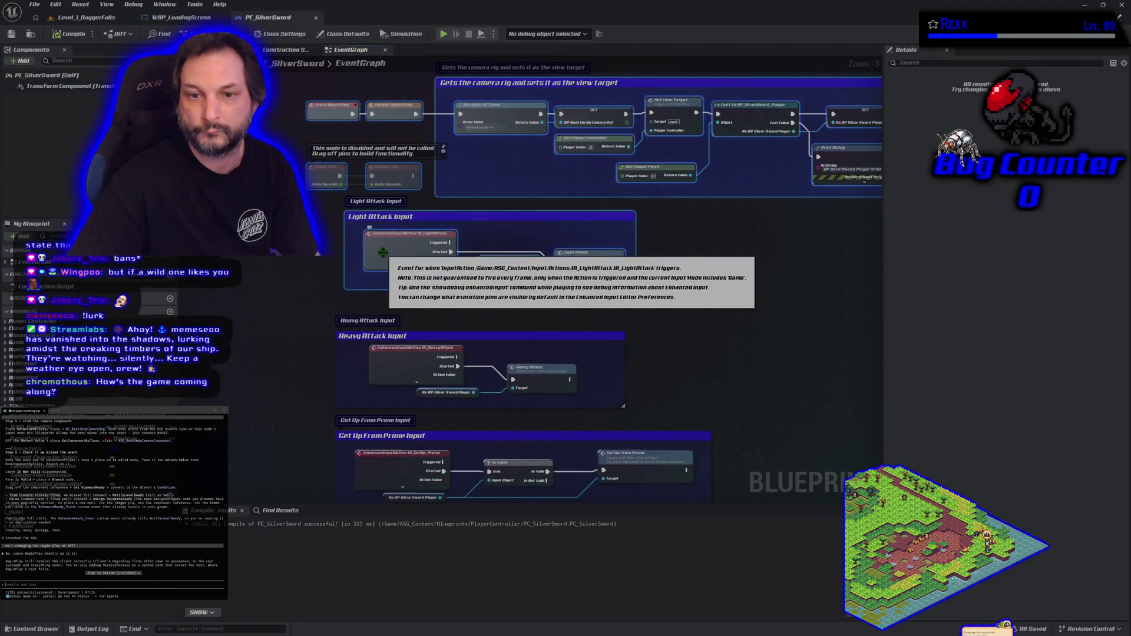
{"action": "left_click", "coordinate": [290, 279]}
{"action": "left_click", "coordinate": [332, 177]}
{"action": "left_click", "coordinate": [393, 175], "text": "ctrl"}
{"action": "mouse_move", "coordinate": [306, 224]}
{"action": "left_mouse_down"}
{"action": "mouse_move", "coordinate": [707, 494]}
{"action": "mouse_move", "coordinate": [724, 501]}
{"action": "mouse_move", "coordinate": [745, 420]}
{"action": "mouse_move", "coordinate": [703, 425]}
{"action": "mouse_move", "coordinate": [703, 457]}
{"action": "left_mouse_up"}
{"action": "scroll", "coordinate": [713, 412], "scroll_direction": "down", "scroll_amount": 4}
{"action": "left_click_drag", "start_coordinate": [526, 329], "coordinate": [492, 325]}
{"action": "scroll", "coordinate": [492, 319], "scroll_direction": "down", "scroll_amount": 1}
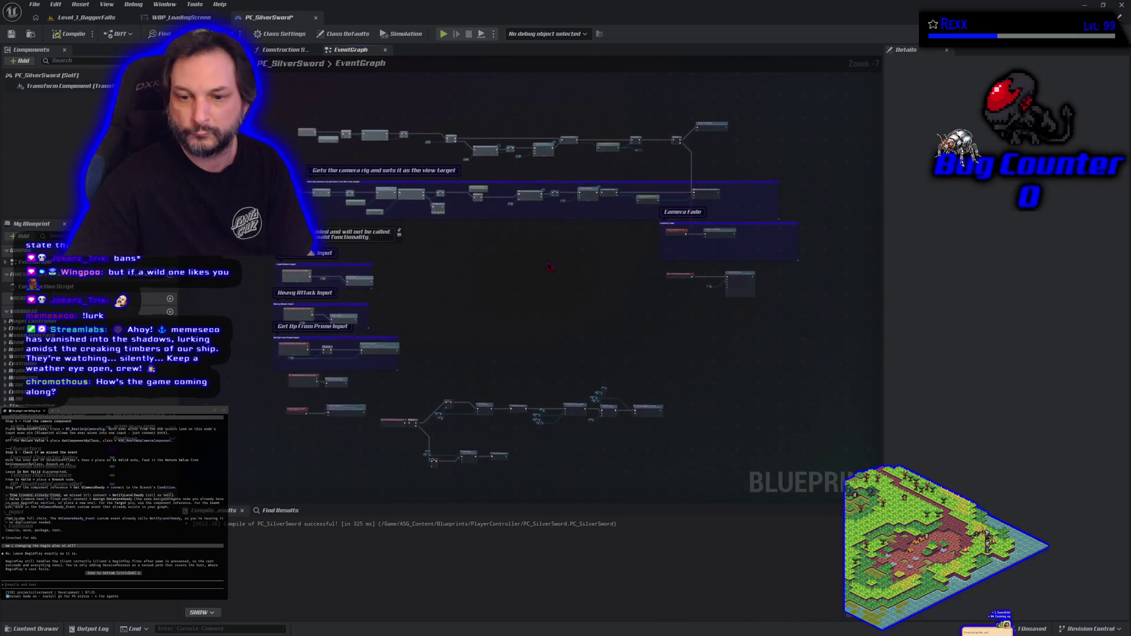
- Move the Light Attack, Heavy Attack and Get Up From Prone groups further down
{"action": "mouse_move", "coordinate": [302, 246]}
{"action": "left_mouse_down"}
{"action": "mouse_move", "coordinate": [430, 383]}
{"action": "mouse_move", "coordinate": [635, 488]}
{"action": "left_mouse_up"}
{"action": "left_click_drag", "start_coordinate": [626, 408], "coordinate": [625, 466]}
{"action": "left_click", "coordinate": [537, 298]}
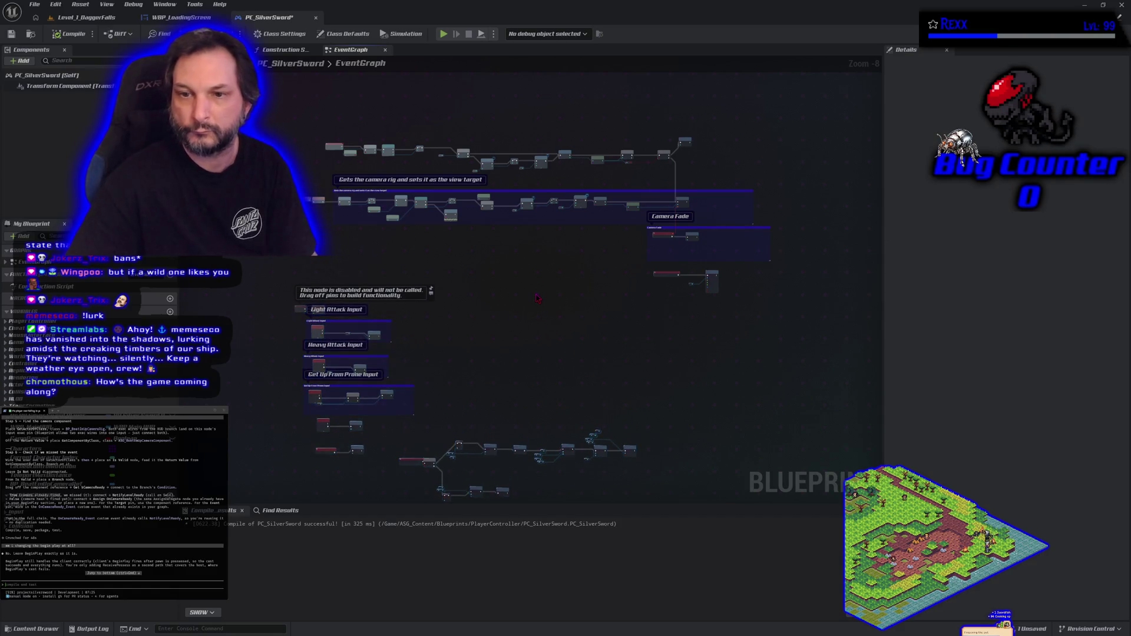
{"action": "mouse_move", "coordinate": [277, 112]}
{"action": "left_mouse_down"}
{"action": "mouse_move", "coordinate": [757, 307]}
{"action": "mouse_move", "coordinate": [789, 300]}
{"action": "mouse_move", "coordinate": [740, 300]}
{"action": "left_mouse_up"}
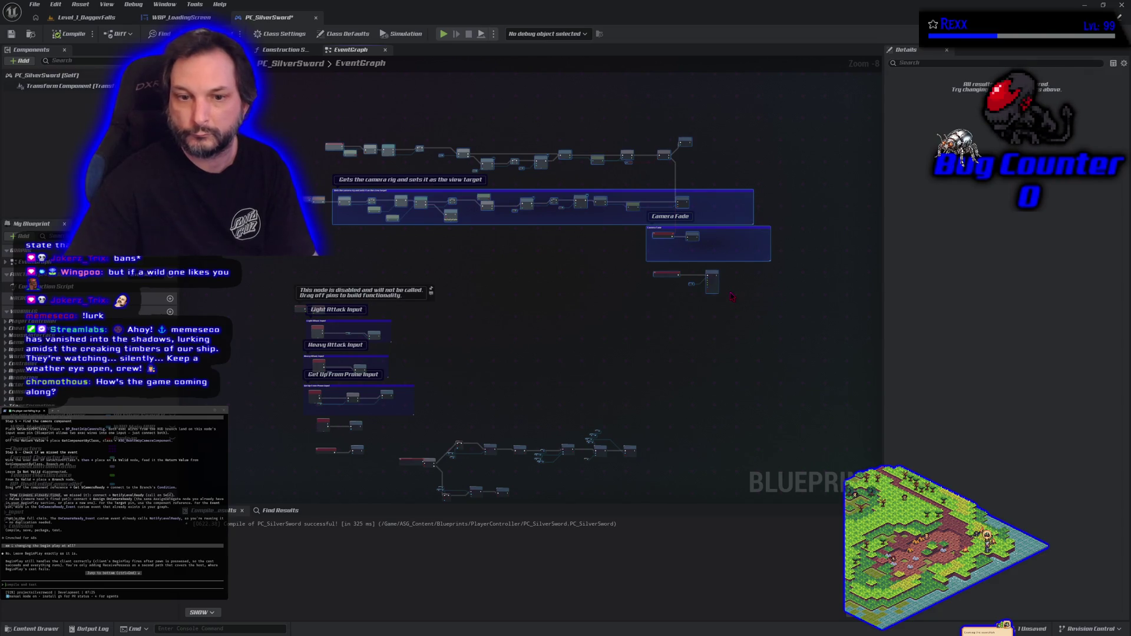
{"action": "left_click", "coordinate": [725, 301]}
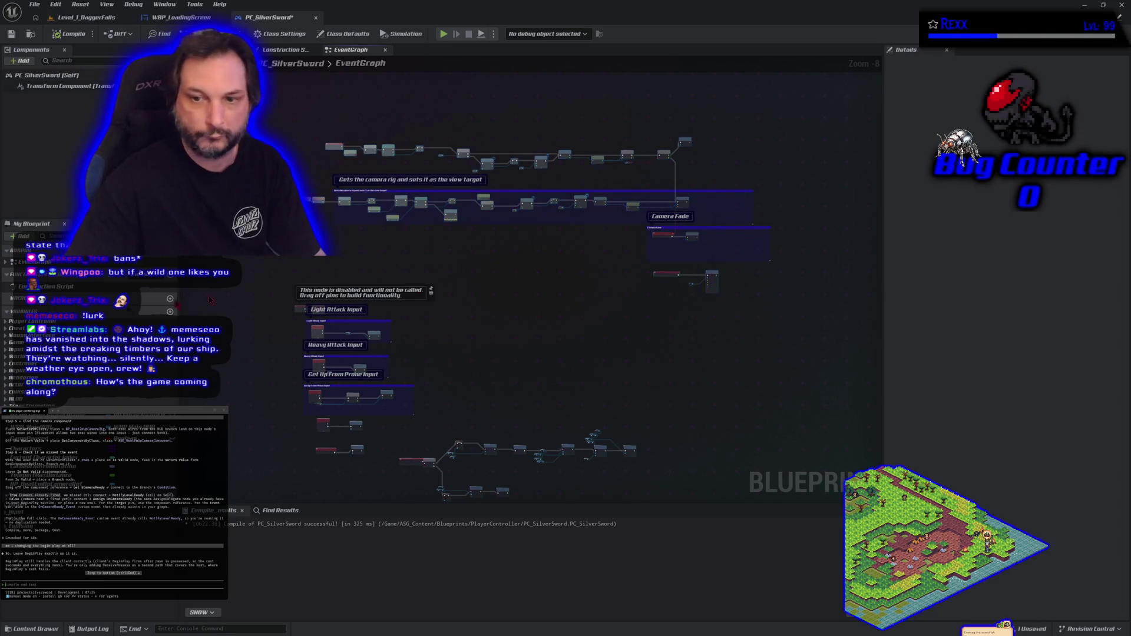
- Paste the prepared notes into the terminal and return to the level editor
{"action": "scroll", "coordinate": [155, 543], "scroll_direction": "down", "scroll_amount": 1}
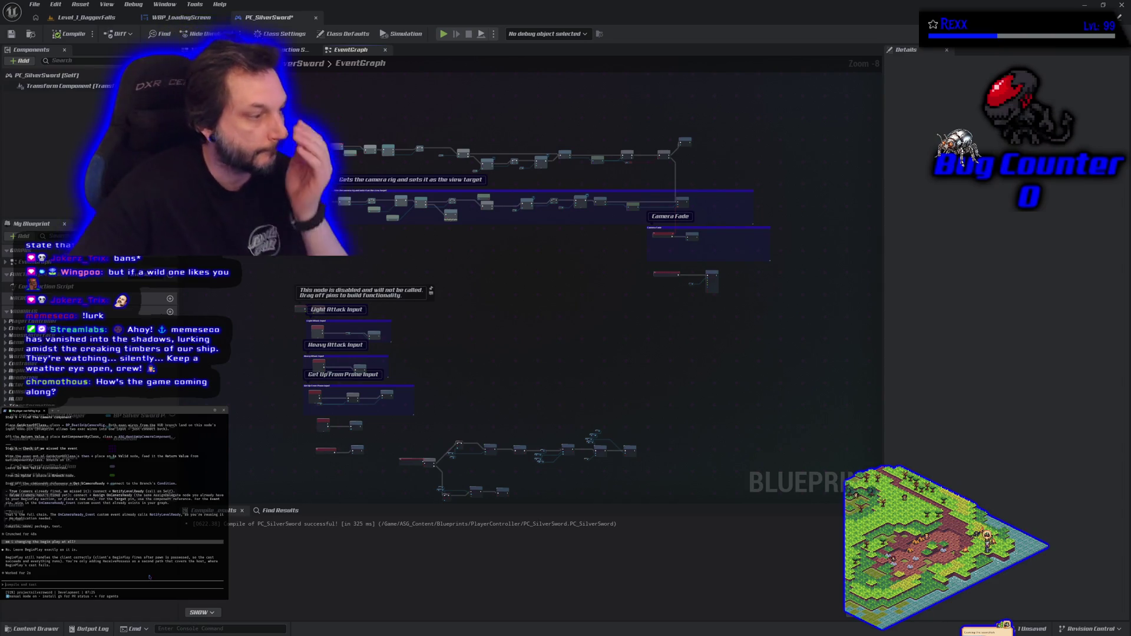
{"action": "key", "text": "ctrl+v"}
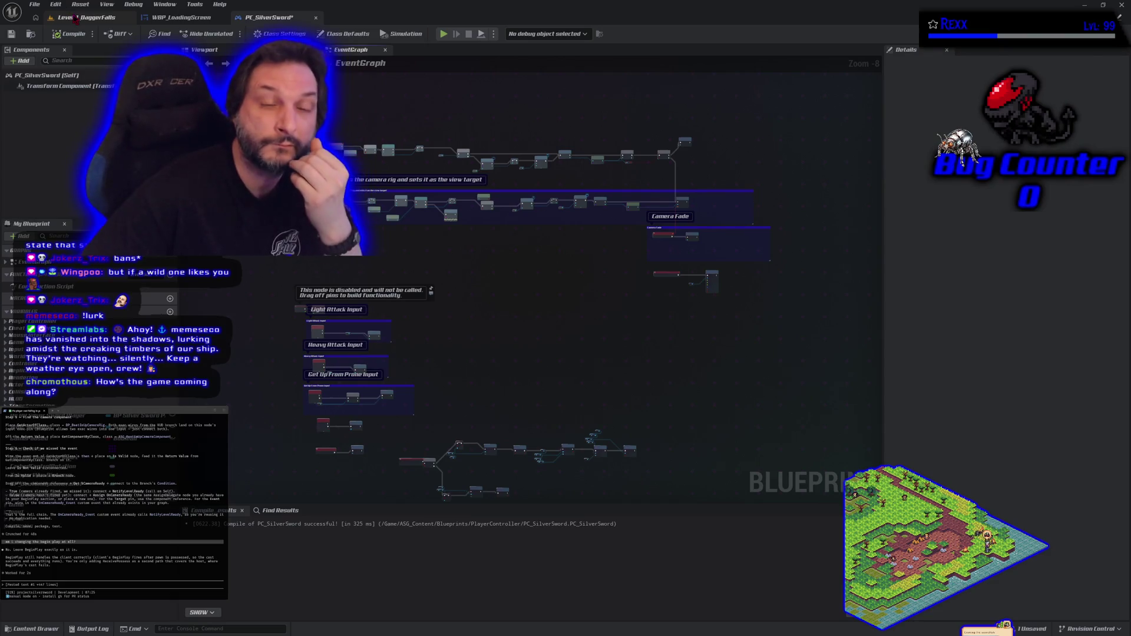
{"action": "left_click", "coordinate": [73, 18]}
- Open the L_MainMenu level from the Content Drawer, saving PC_SilverSword first
{"action": "left_click", "coordinate": [26, 628]}
{"action": "double_click", "coordinate": [179, 545]}
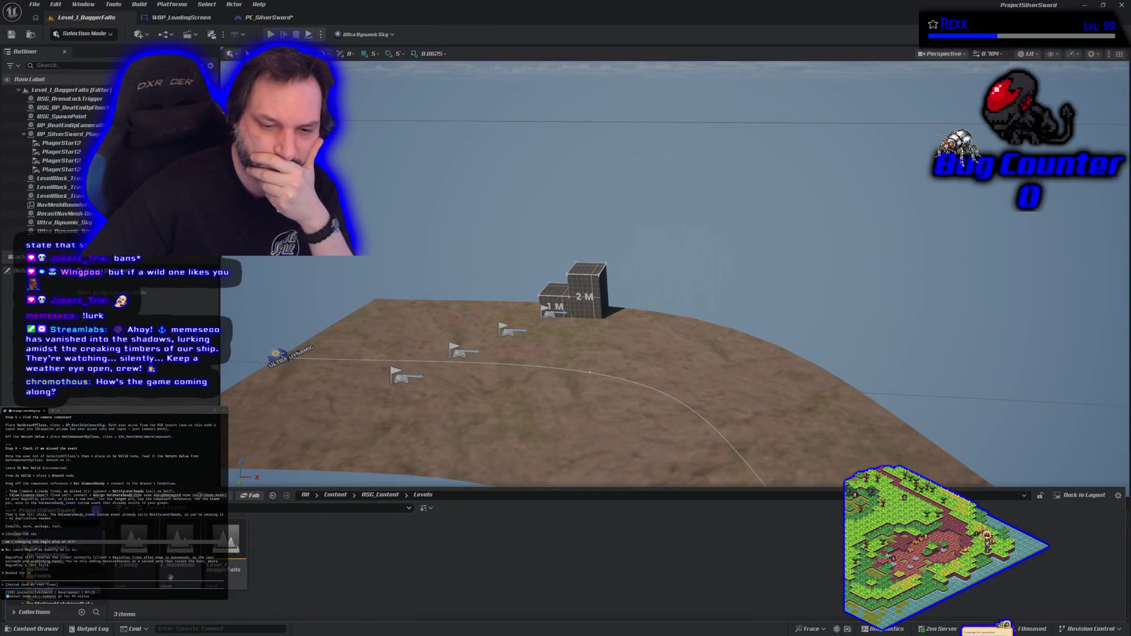
{"action": "left_click", "coordinate": [574, 424]}
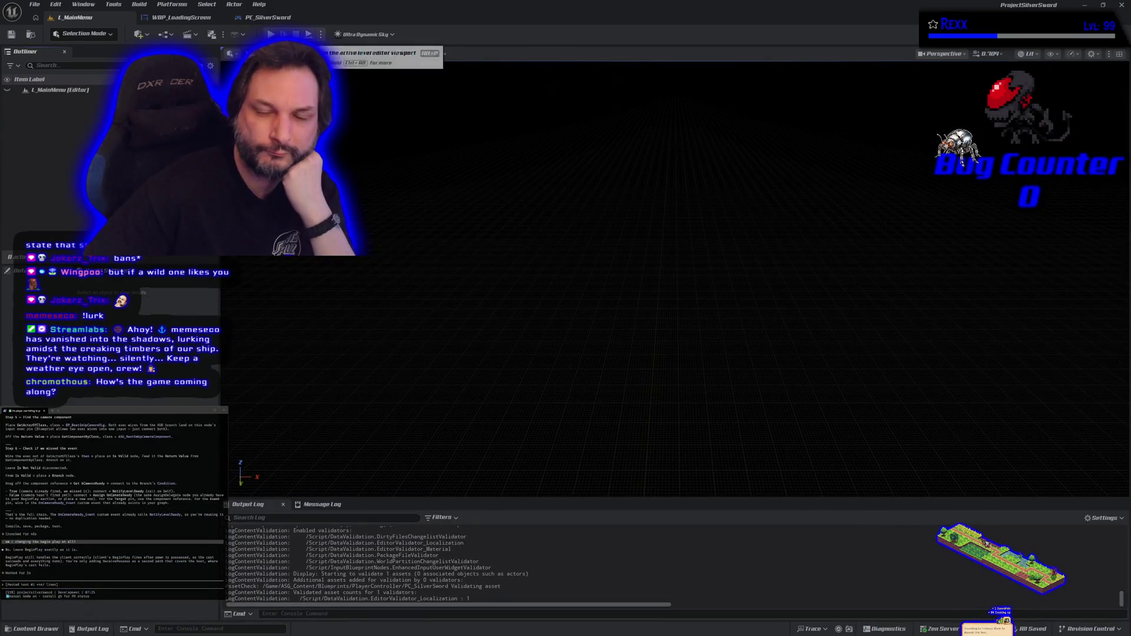
- Play-test a solo game from the main menu, then stop the session
{"action": "left_click", "coordinate": [271, 33]}
{"action": "left_click", "coordinate": [652, 230]}
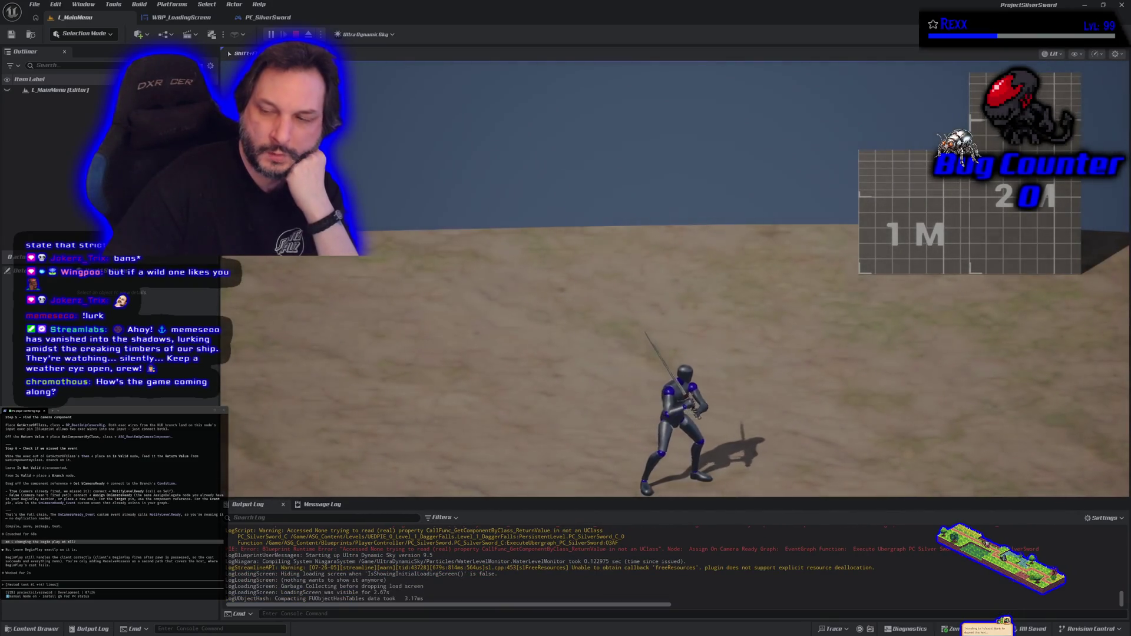
{"action": "key", "text": "Escape"}
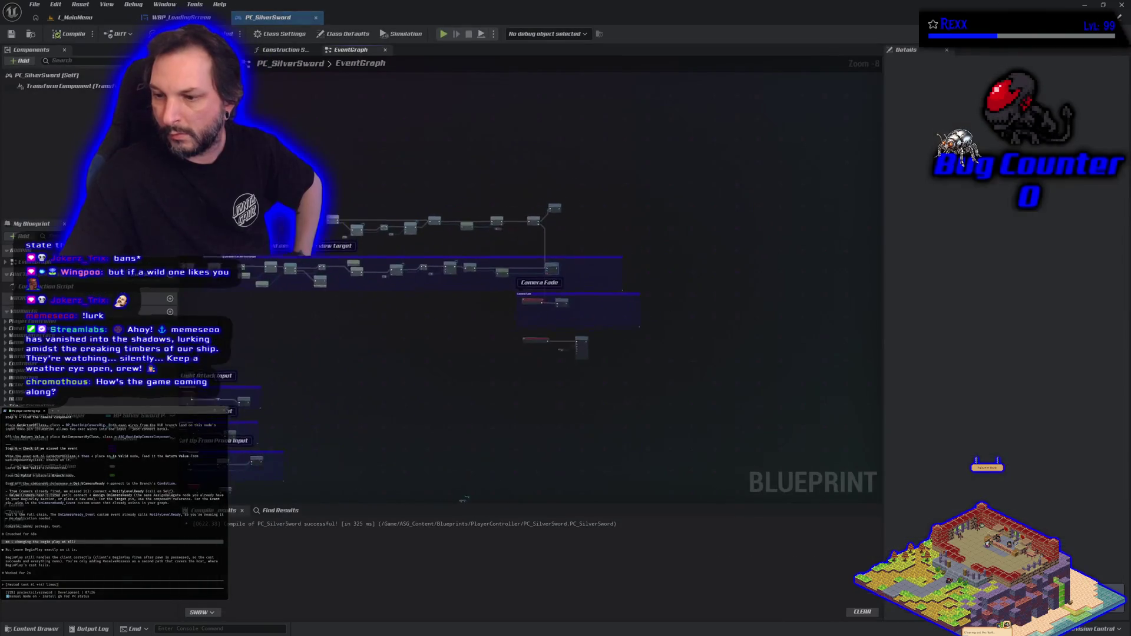
{"action": "left_click", "coordinate": [268, 17]}
{"action": "scroll", "coordinate": [556, 370], "scroll_direction": "down", "scroll_amount": 4}
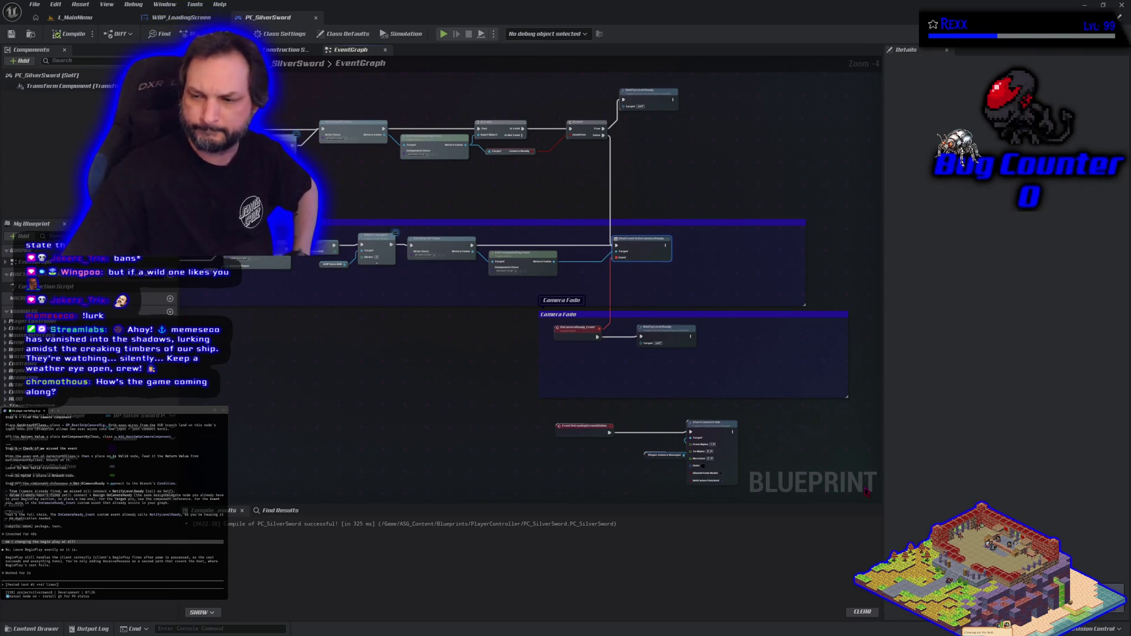
{"action": "left_click_drag", "start_coordinate": [280, 410], "coordinate": [361, 448]}
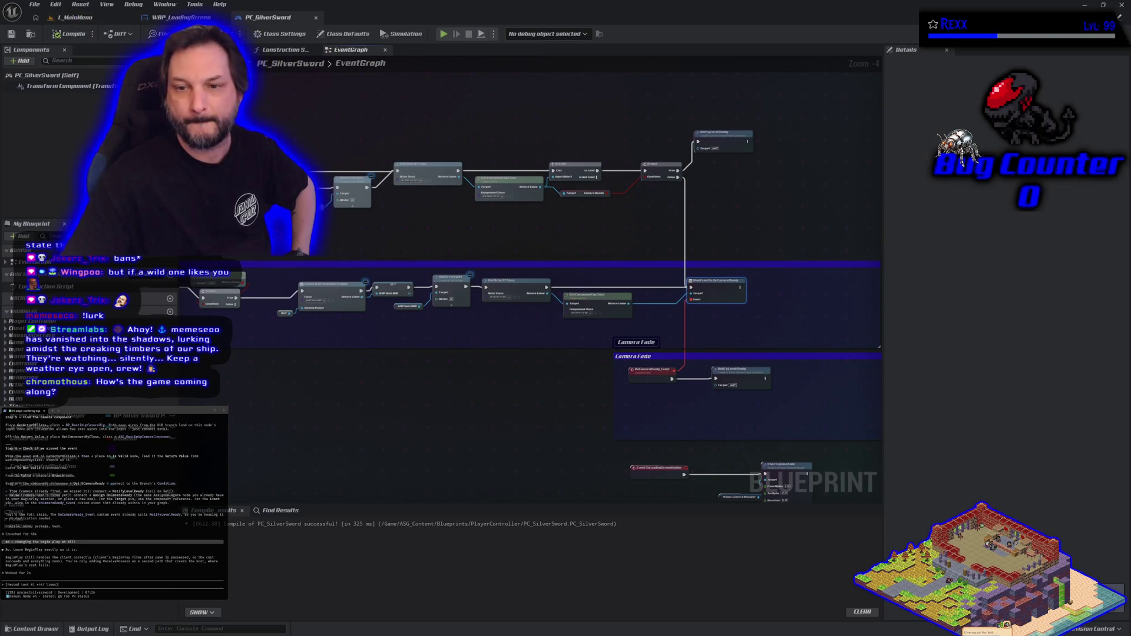
{"action": "mouse_move", "coordinate": [627, 236]}
{"action": "left_mouse_down"}
{"action": "mouse_move", "coordinate": [631, 245]}
{"action": "mouse_move", "coordinate": [611, 202]}
{"action": "mouse_move", "coordinate": [456, 214]}
{"action": "left_mouse_up"}
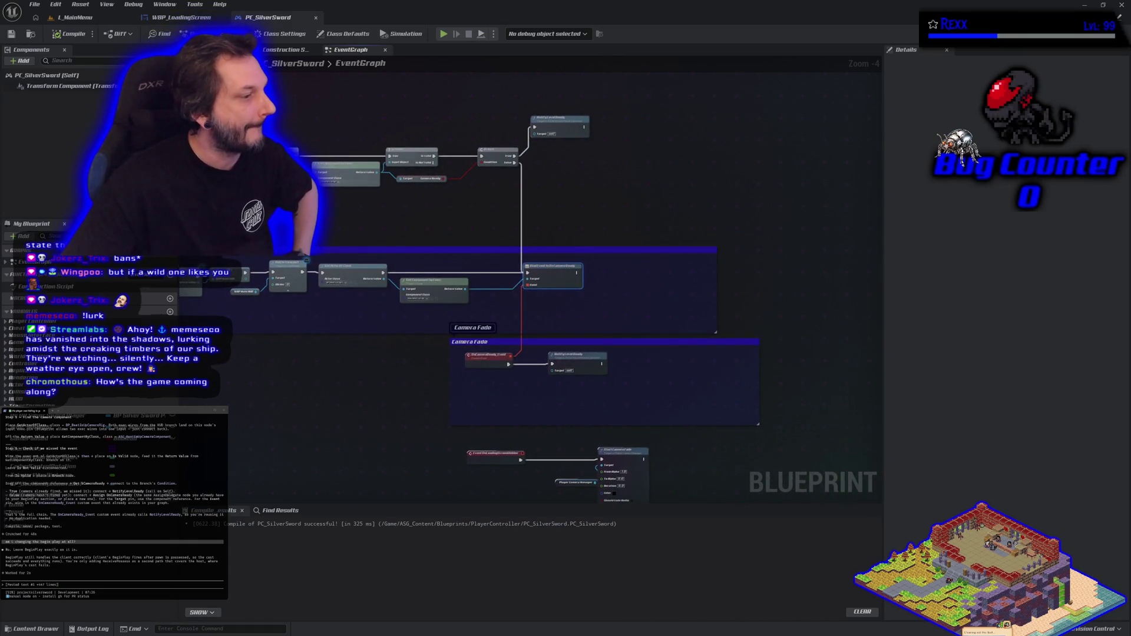
{"action": "left_click", "coordinate": [76, 17]}
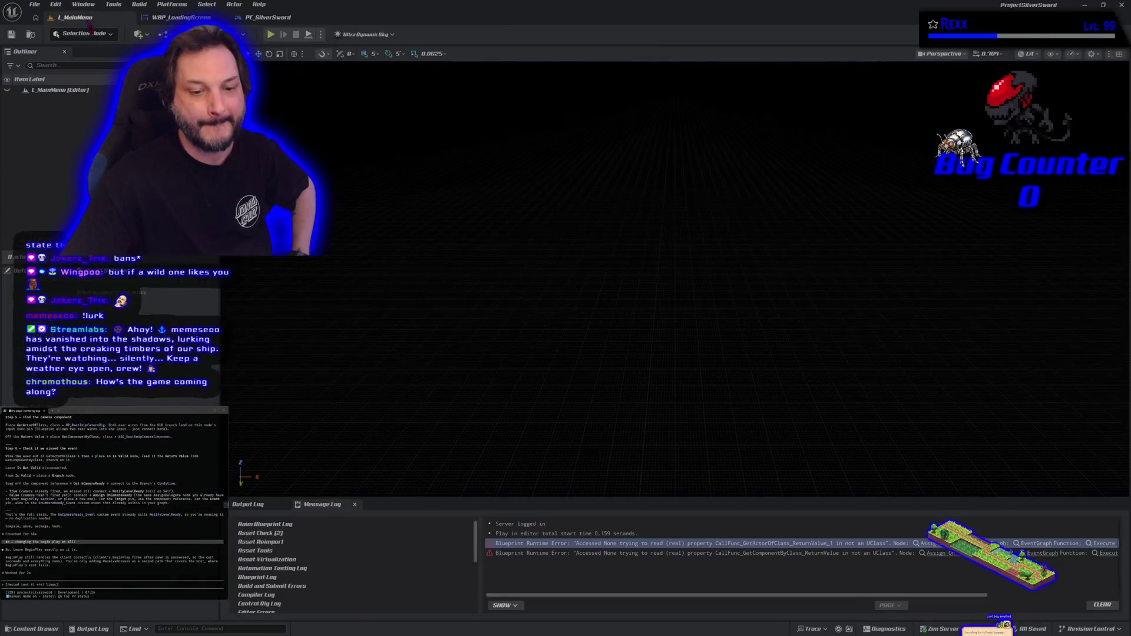
- Select both Accessed None errors in the Message Log and paste them into the terminal
{"action": "left_click", "coordinate": [543, 556], "text": "shift"}
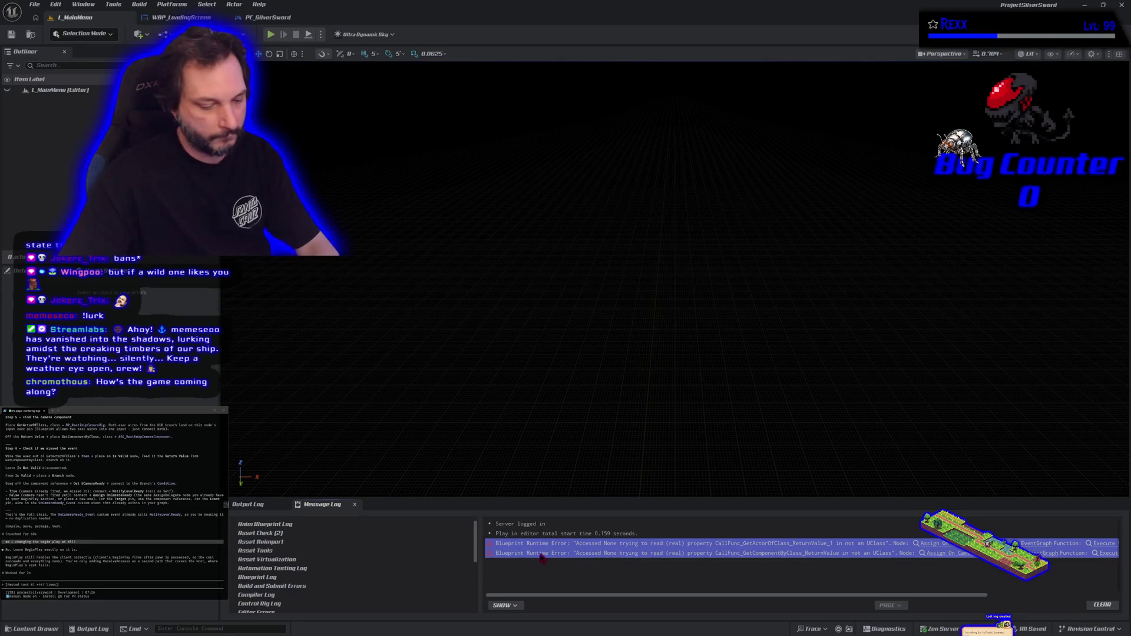
{"action": "left_click", "coordinate": [542, 561]}
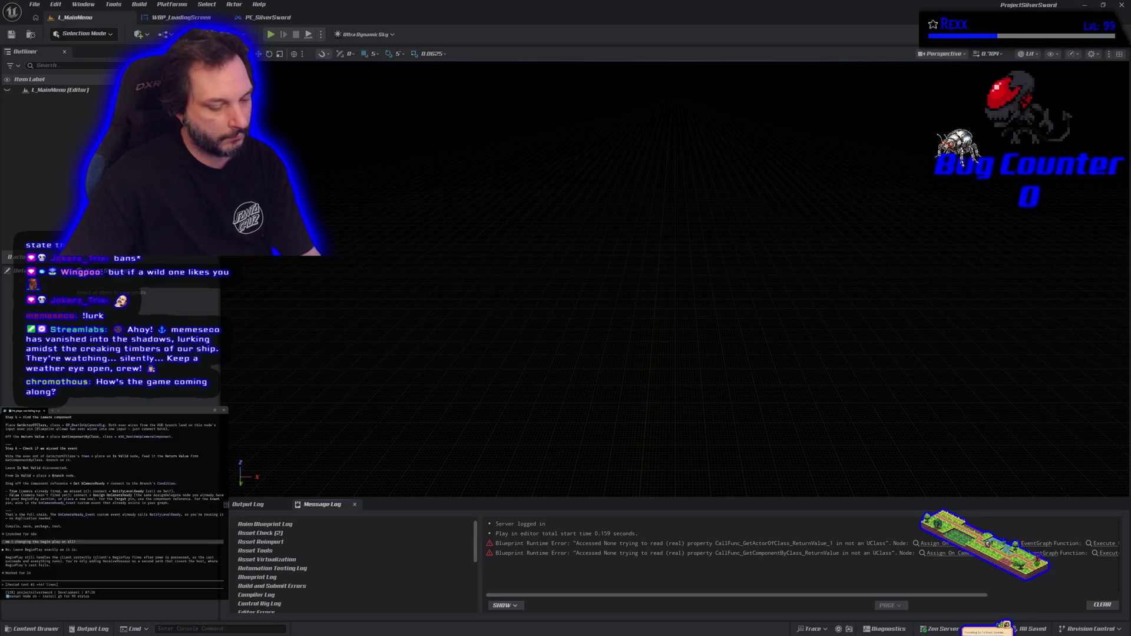
{"action": "key", "text": "Return"}
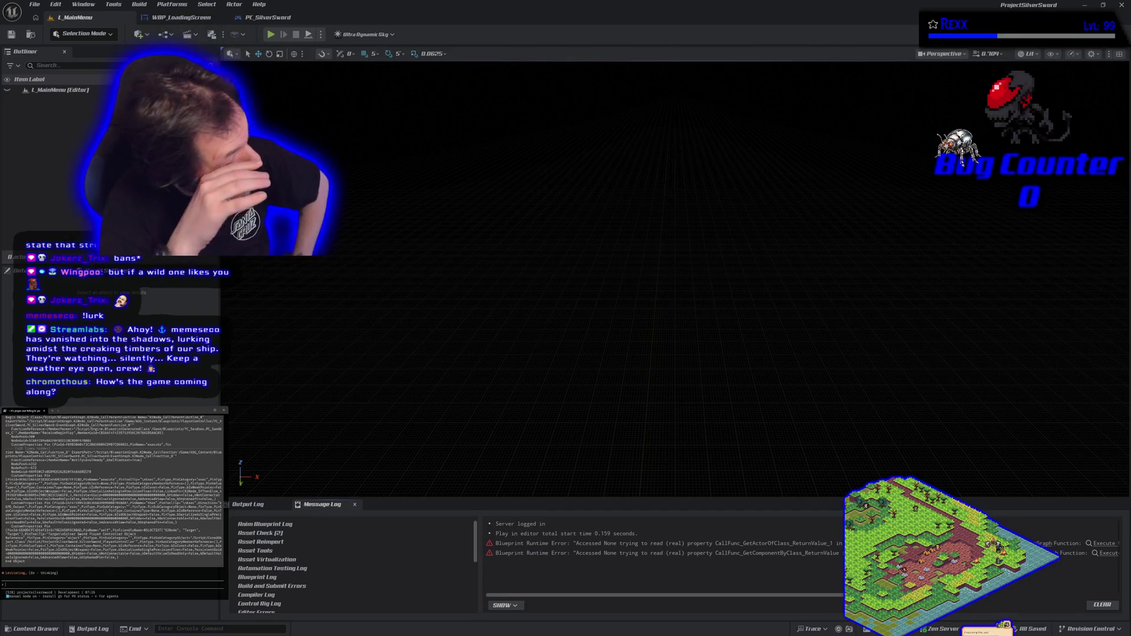
{"action": "key", "text": "ctrl+v"}
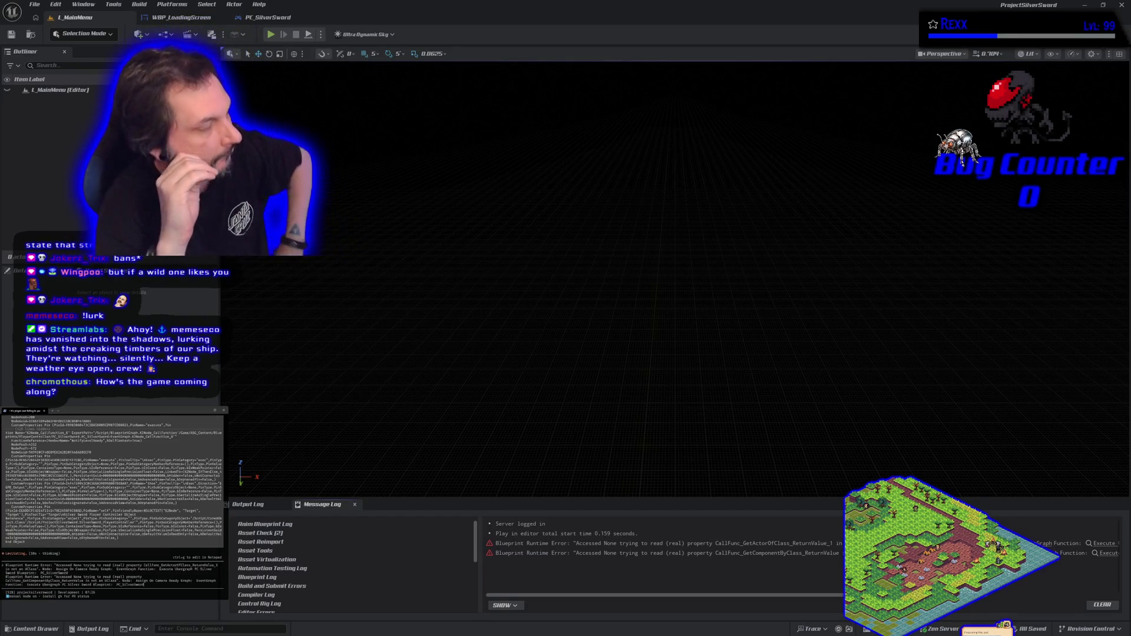
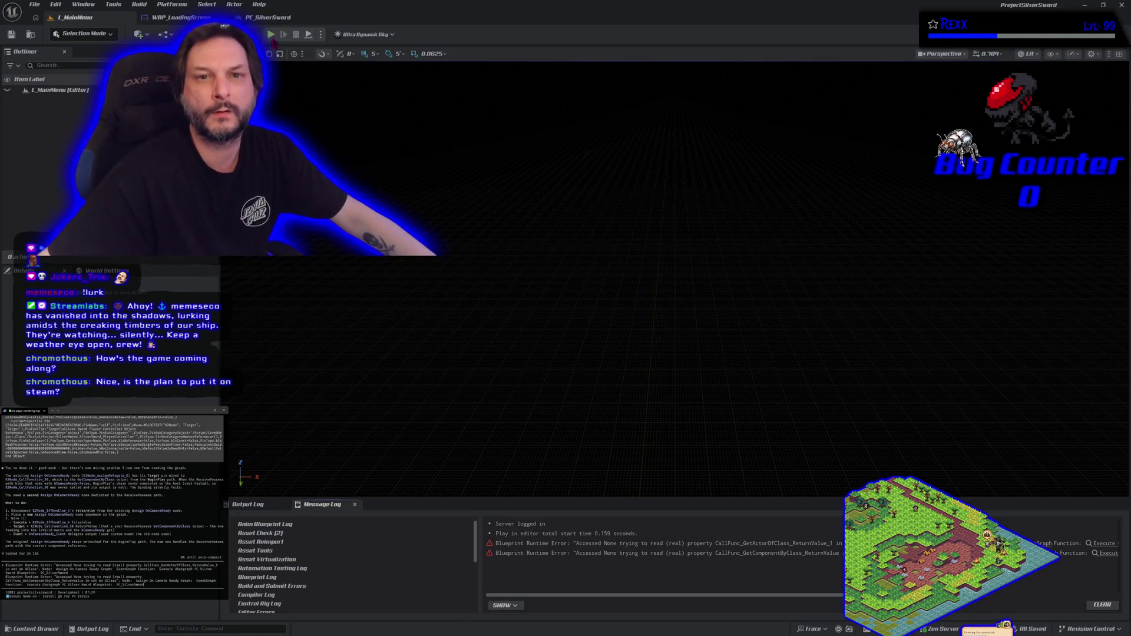
- In PC_SilverSword's EventGraph, wire Get Component by Class's Return Value into Bind Event's Target
{"action": "left_click", "coordinate": [268, 17]}
{"action": "left_click_drag", "start_coordinate": [256, 210], "coordinate": [446, 264]}
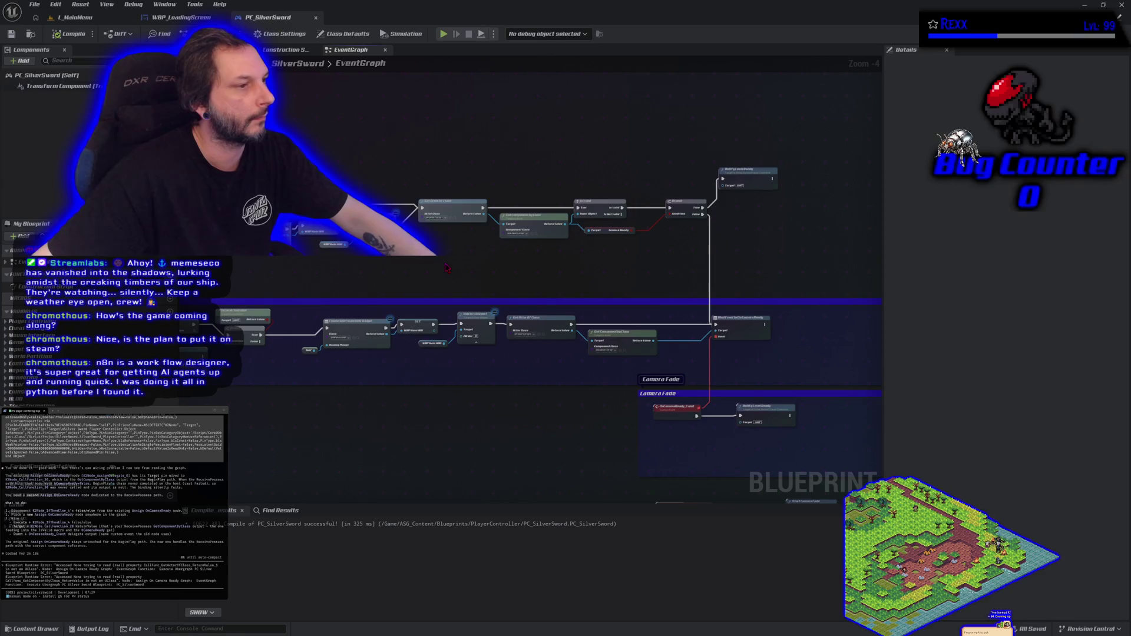
{"action": "mouse_move", "coordinate": [541, 362]}
{"action": "left_mouse_down"}
{"action": "mouse_move", "coordinate": [612, 307]}
{"action": "mouse_move", "coordinate": [780, 248]}
{"action": "mouse_move", "coordinate": [491, 182]}
{"action": "left_mouse_up"}
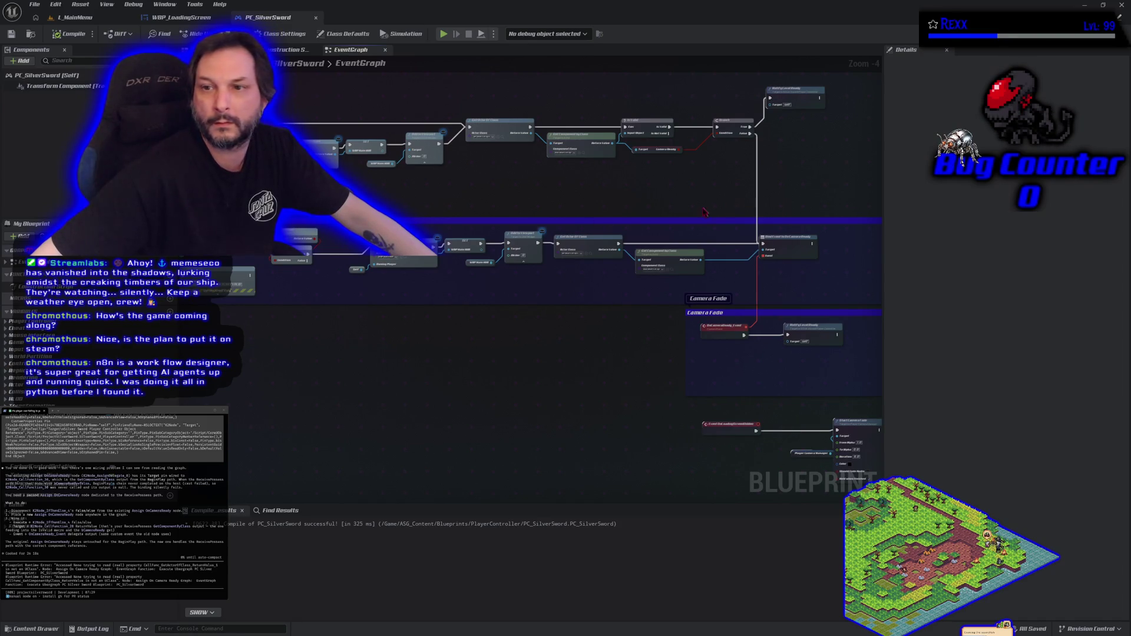
{"action": "scroll", "coordinate": [584, 208], "scroll_direction": "up", "scroll_amount": 1}
{"action": "scroll", "coordinate": [459, 207], "scroll_direction": "up", "scroll_amount": 1}
{"action": "mouse_move", "coordinate": [458, 206]}
{"action": "left_mouse_down"}
{"action": "mouse_move", "coordinate": [342, 216]}
{"action": "mouse_move", "coordinate": [285, 271]}
{"action": "mouse_move", "coordinate": [338, 285]}
{"action": "mouse_move", "coordinate": [544, 273]}
{"action": "left_mouse_up"}
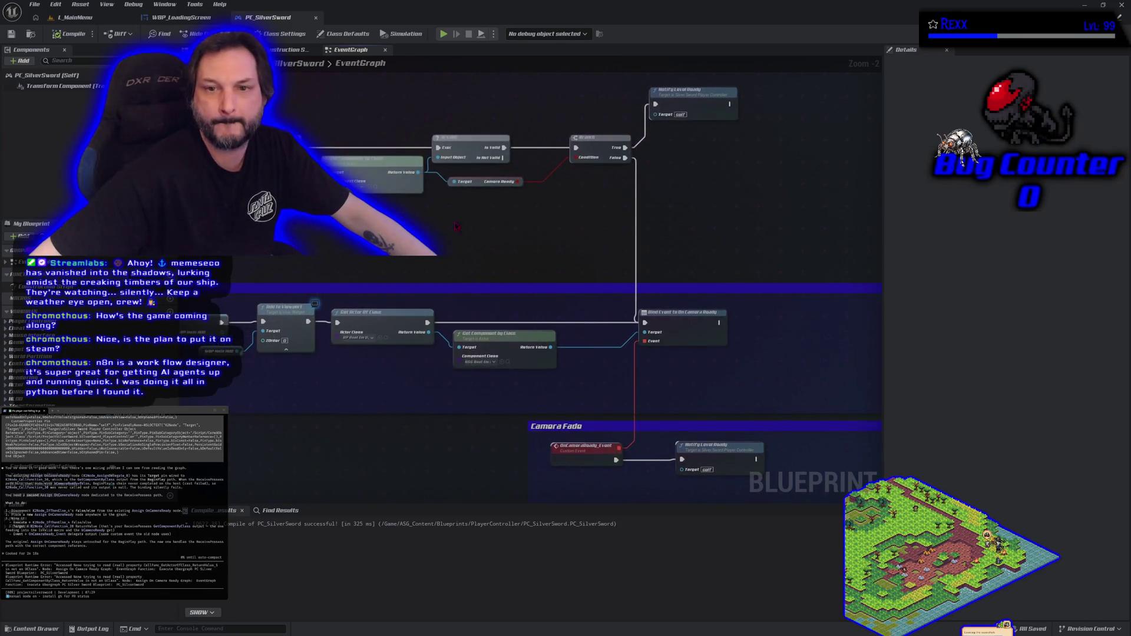
{"action": "mouse_move", "coordinate": [421, 175]}
{"action": "left_mouse_down"}
{"action": "mouse_move", "coordinate": [498, 196]}
{"action": "mouse_move", "coordinate": [554, 295]}
{"action": "mouse_move", "coordinate": [647, 337]}
{"action": "left_mouse_up"}
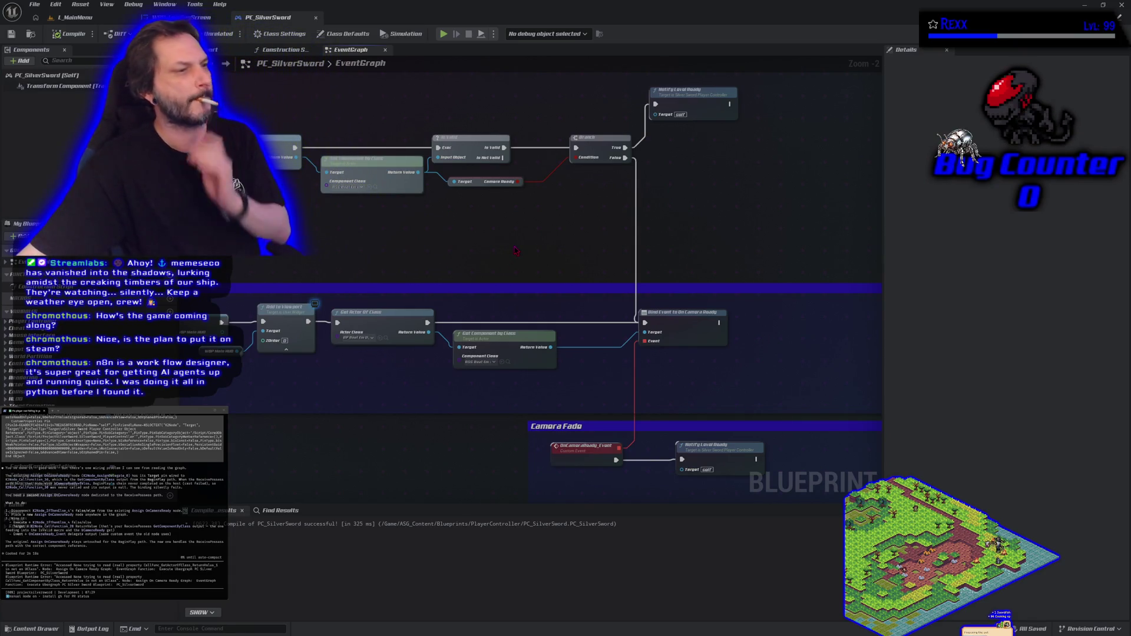
{"action": "left_click_drag", "start_coordinate": [759, 229], "coordinate": [545, 247]}
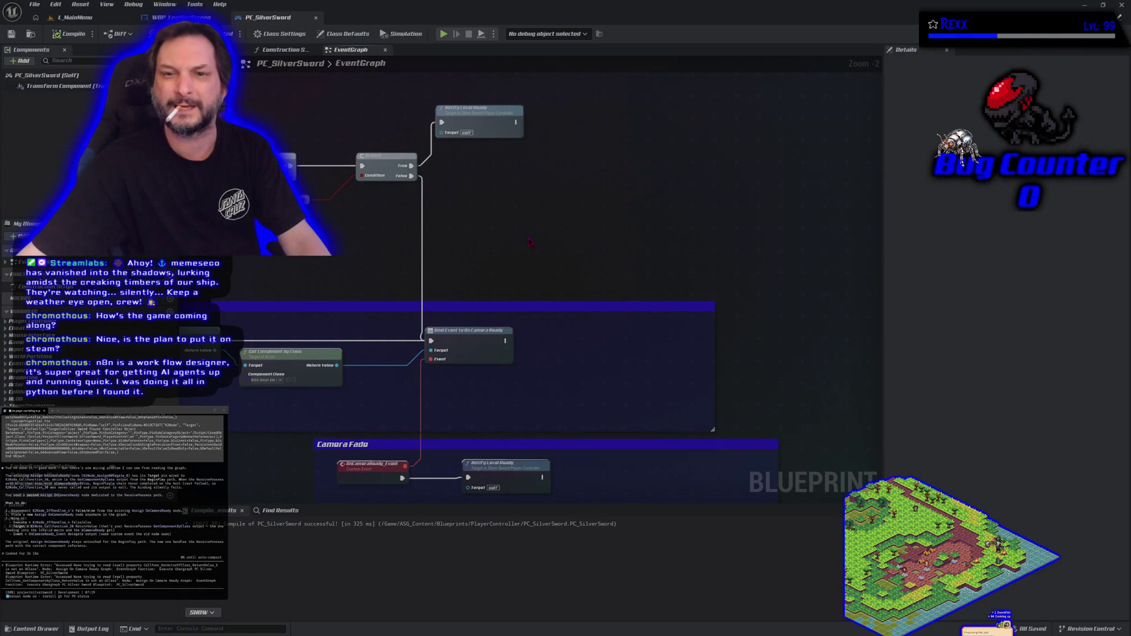
- Disconnect Branch False from Bind Event and connect it to a new On Camera Ready Event node
{"action": "left_click", "coordinate": [410, 181], "text": "alt"}
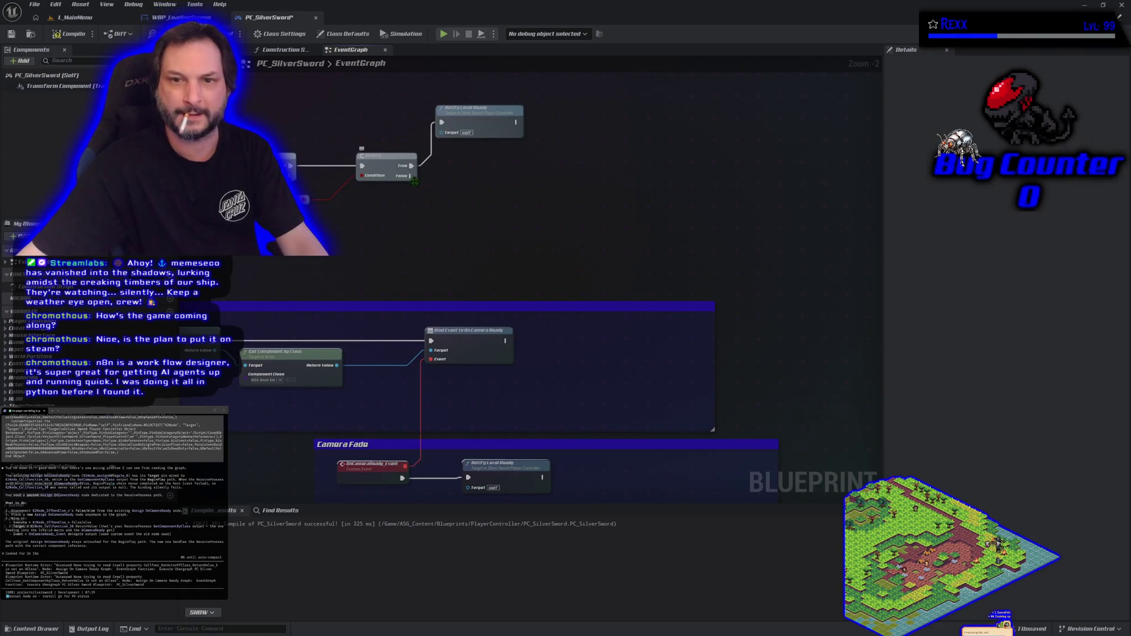
{"action": "left_click_drag", "start_coordinate": [411, 181], "coordinate": [448, 190]}
{"action": "type", "text": "assign"}
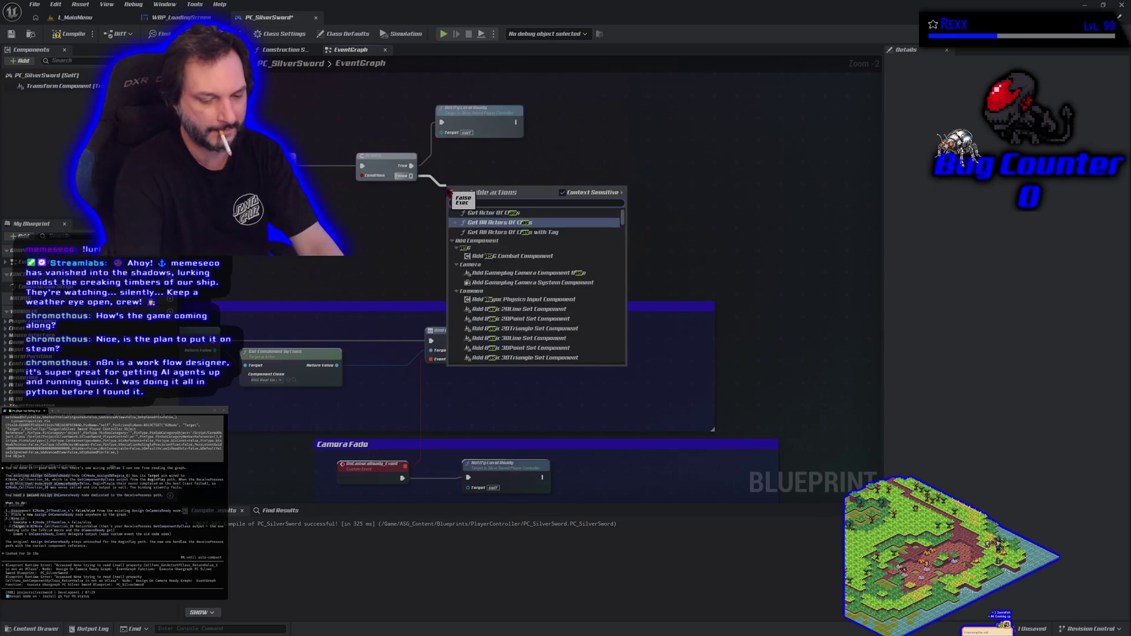
{"action": "type", "text": " on camera"}
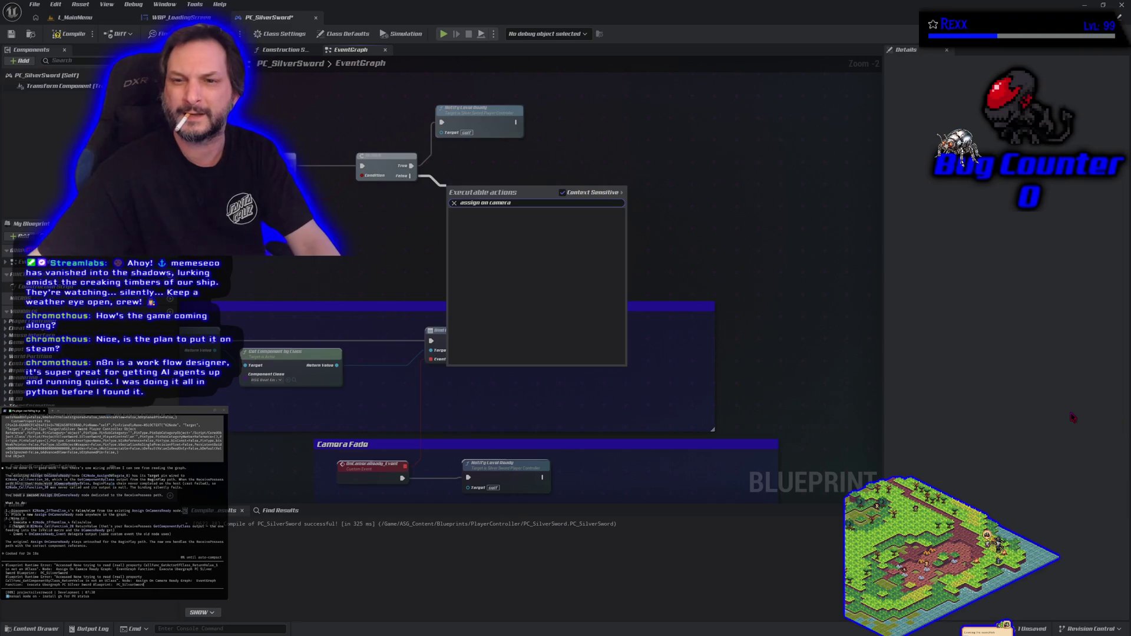
{"action": "key", "text": "BackSpace"}
{"action": "key", "text": "BackSpace"}
{"action": "key", "text": "BackSpace"}
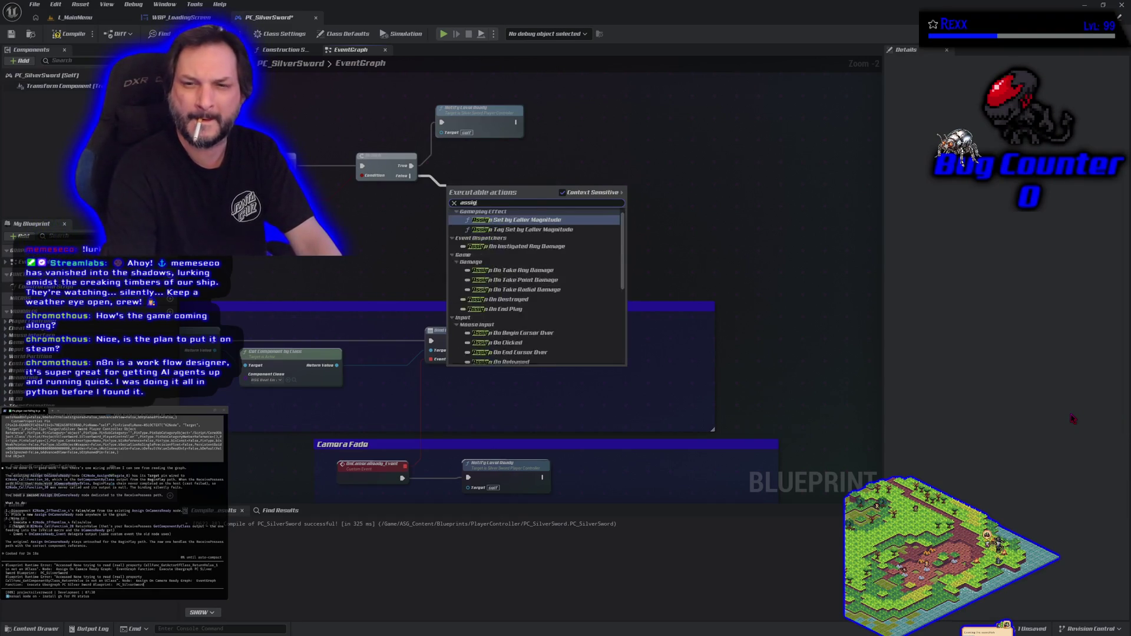
{"action": "type", "text": "on camera re"}
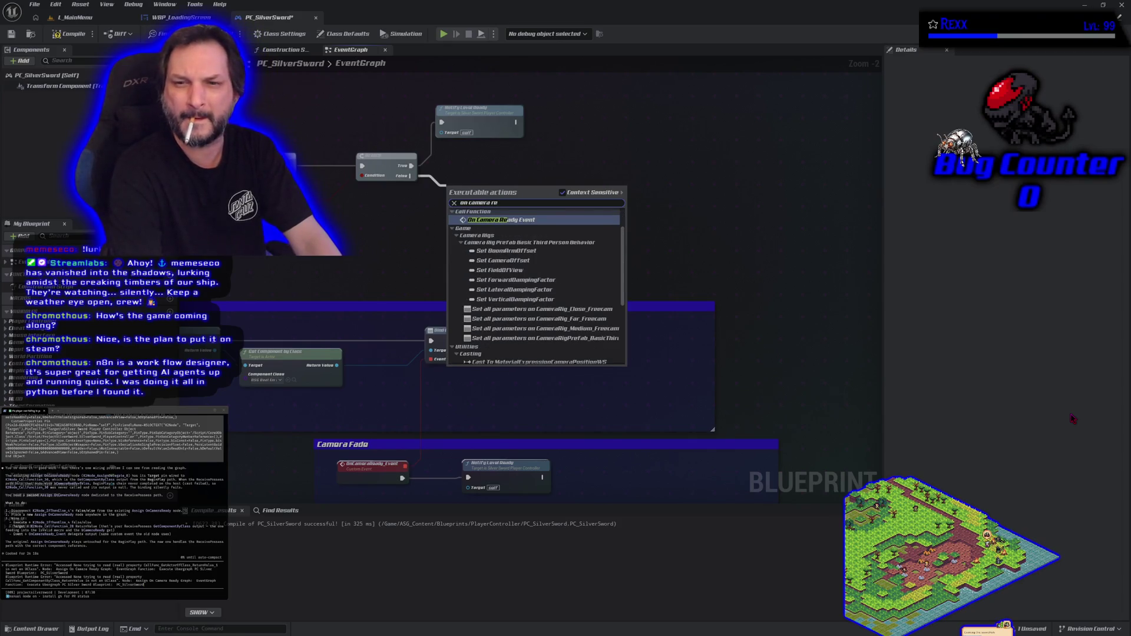
{"action": "key", "text": "Return"}
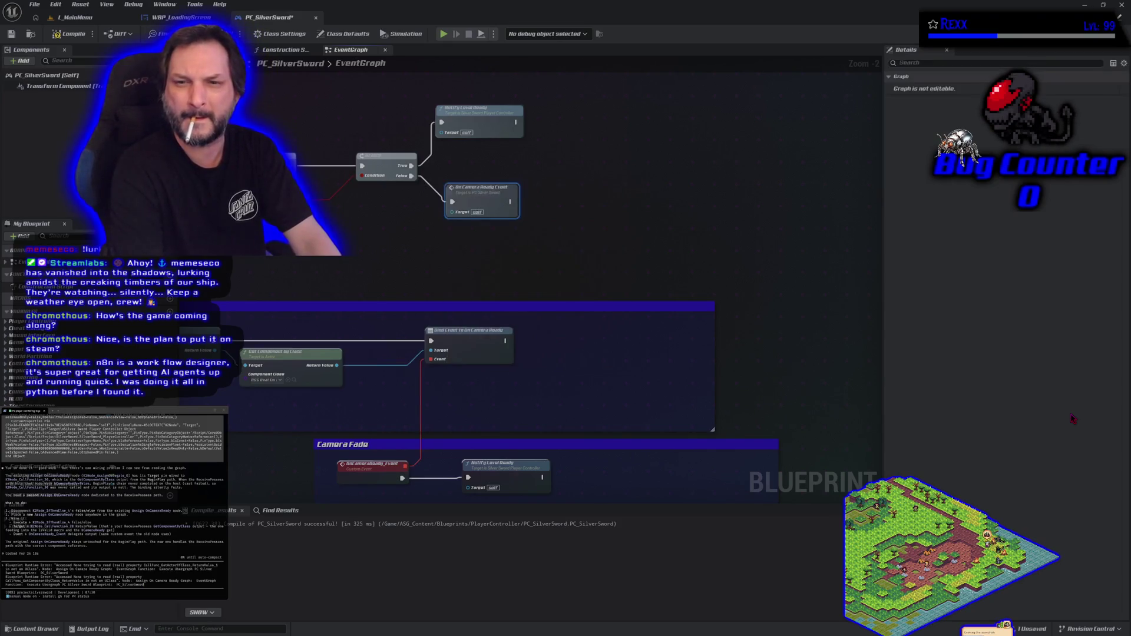
{"action": "mouse_move", "coordinate": [362, 305]}
{"action": "left_mouse_down"}
{"action": "mouse_move", "coordinate": [418, 240]}
{"action": "mouse_move", "coordinate": [475, 289]}
{"action": "left_mouse_up"}
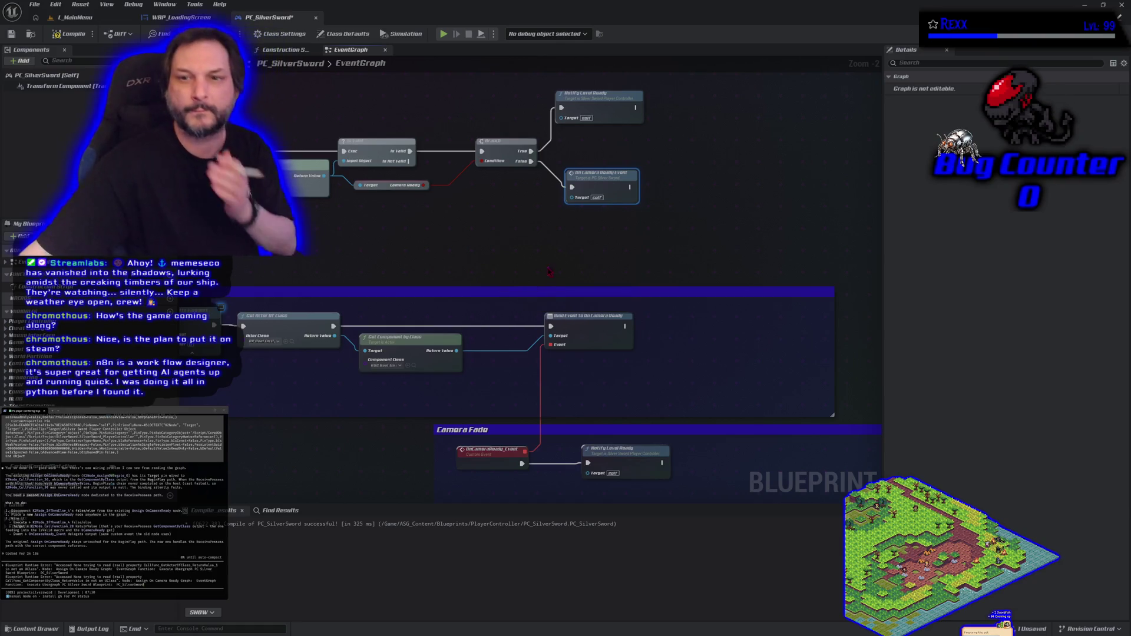
- Paste the blueprint graph text into the assistant's terminal prompt
{"action": "left_click", "coordinate": [510, 253]}
{"action": "scroll", "coordinate": [412, 216], "scroll_direction": "down", "scroll_amount": 2}
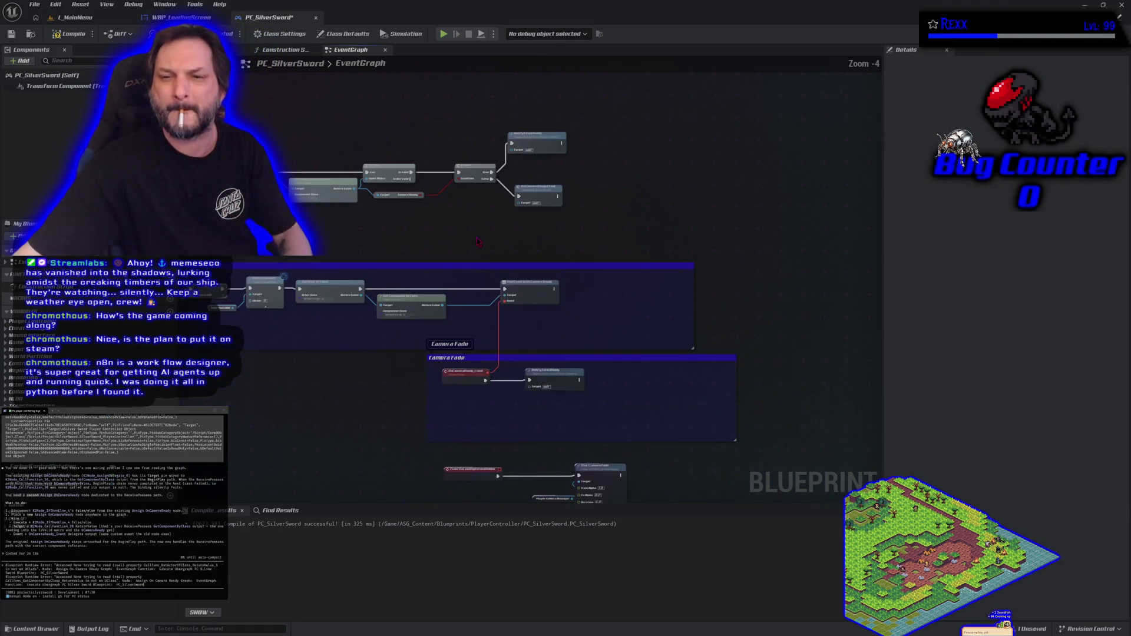
{"action": "left_click", "coordinate": [513, 171]}
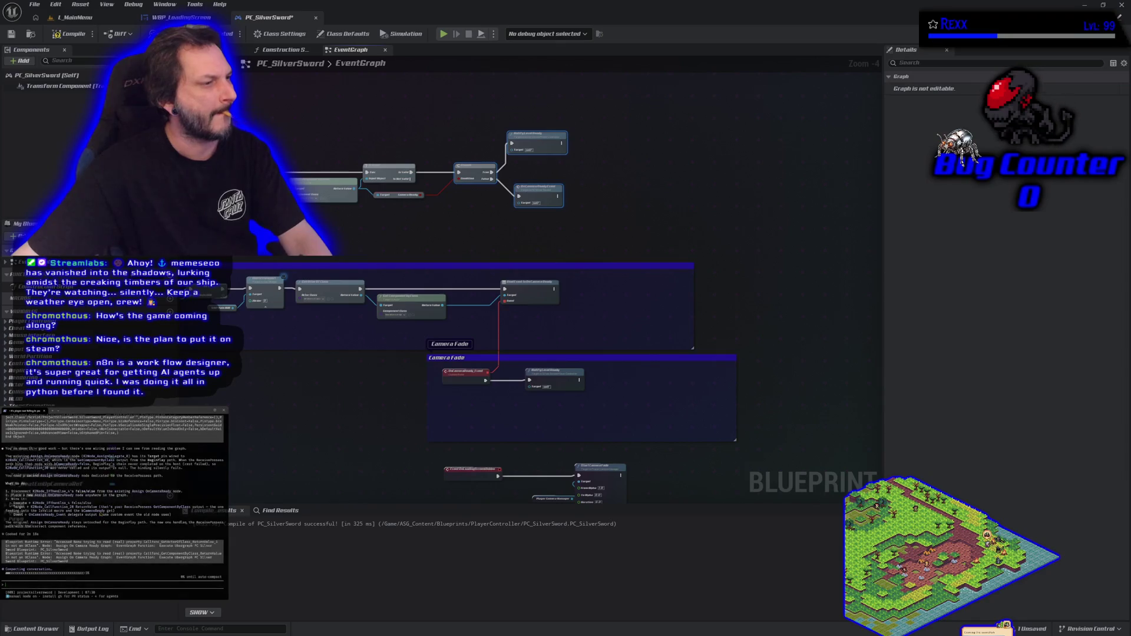
{"action": "key", "text": "ctrl+v"}
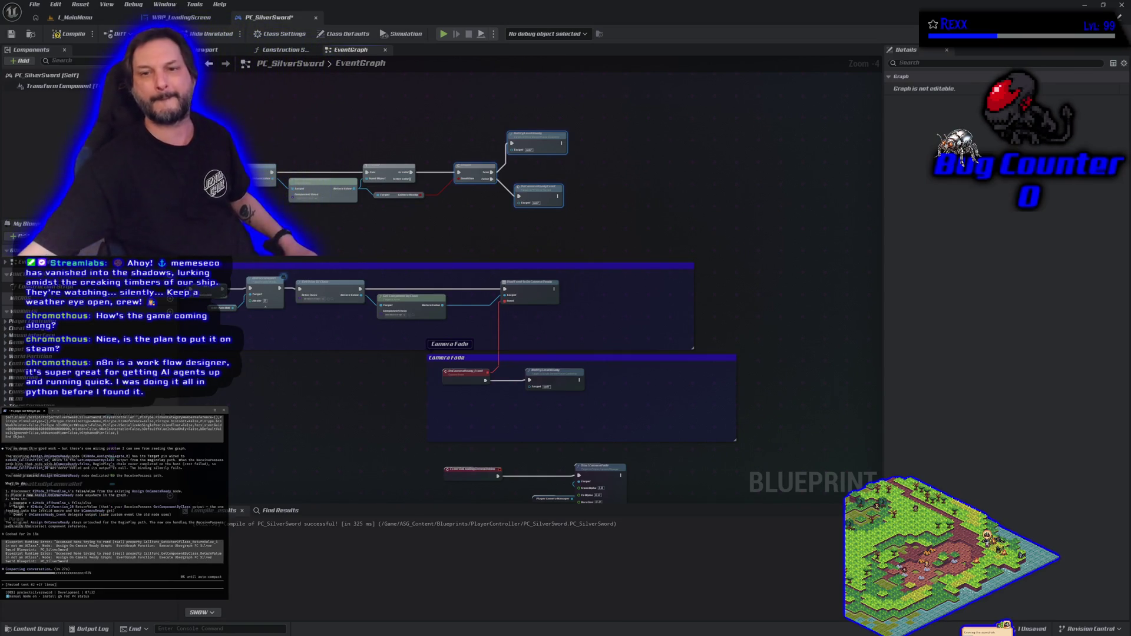
- Compile and save PC_SilverSword, then bring up blueprint actions beside the Camera Fade section
{"action": "left_click", "coordinate": [70, 34]}
{"action": "left_click", "coordinate": [11, 34]}
{"action": "scroll", "coordinate": [400, 418], "scroll_direction": "up", "scroll_amount": 2}
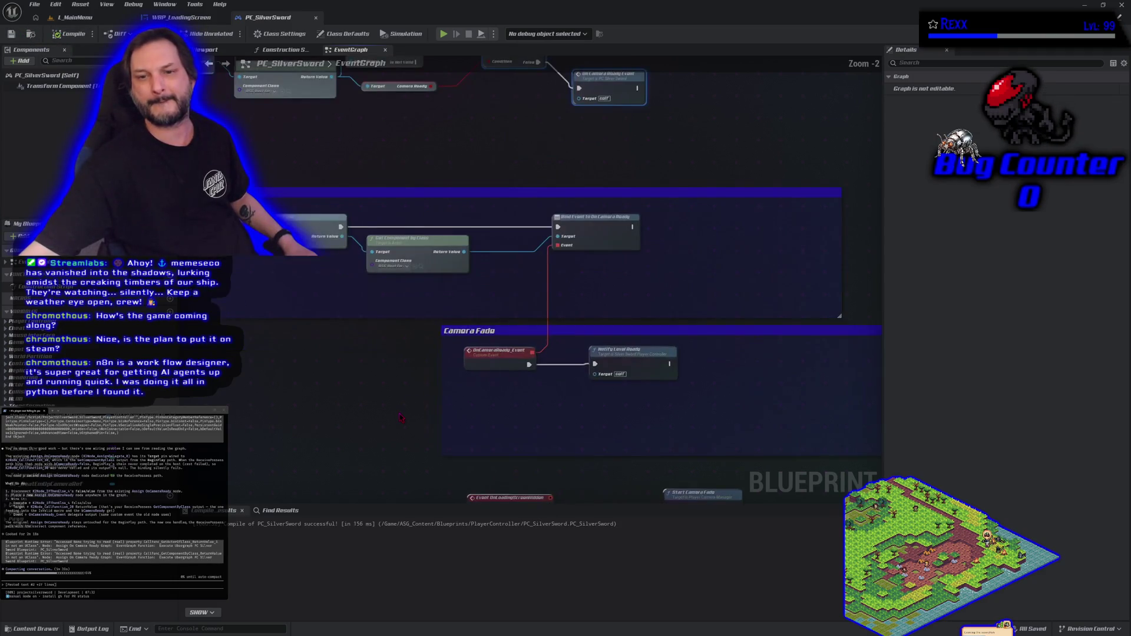
{"action": "mouse_move", "coordinate": [398, 411]}
{"action": "left_mouse_down"}
{"action": "mouse_move", "coordinate": [399, 431]}
{"action": "mouse_move", "coordinate": [365, 447]}
{"action": "left_mouse_up"}
{"action": "scroll", "coordinate": [363, 449], "scroll_direction": "down", "scroll_amount": 1}
{"action": "scroll", "coordinate": [363, 449], "scroll_direction": "down", "scroll_amount": 1}
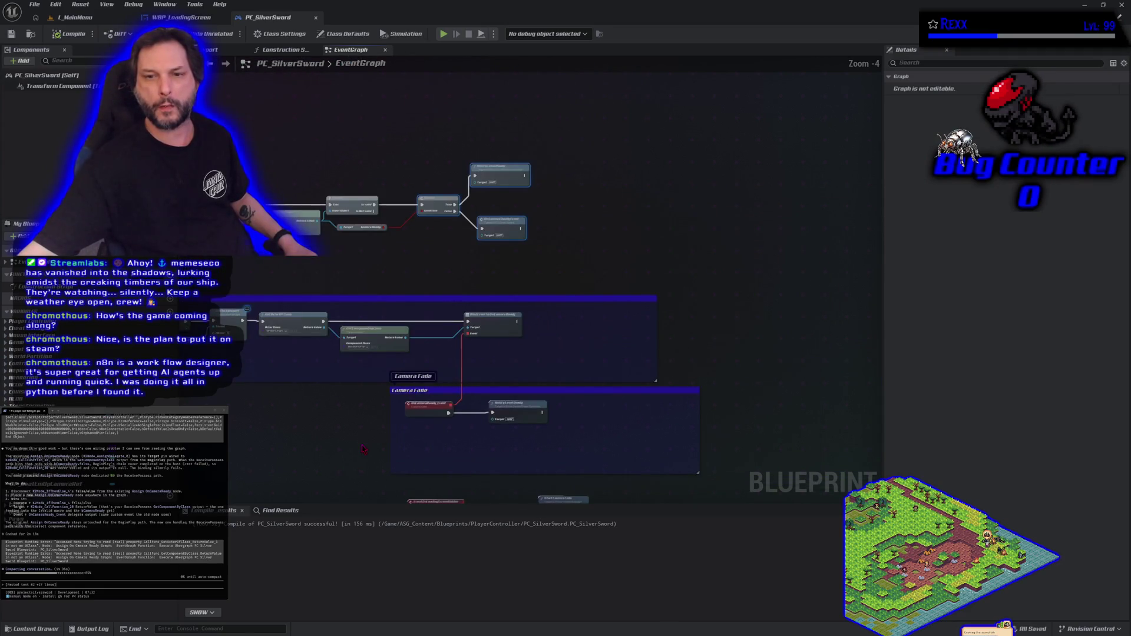
{"action": "right_click", "coordinate": [558, 229]}
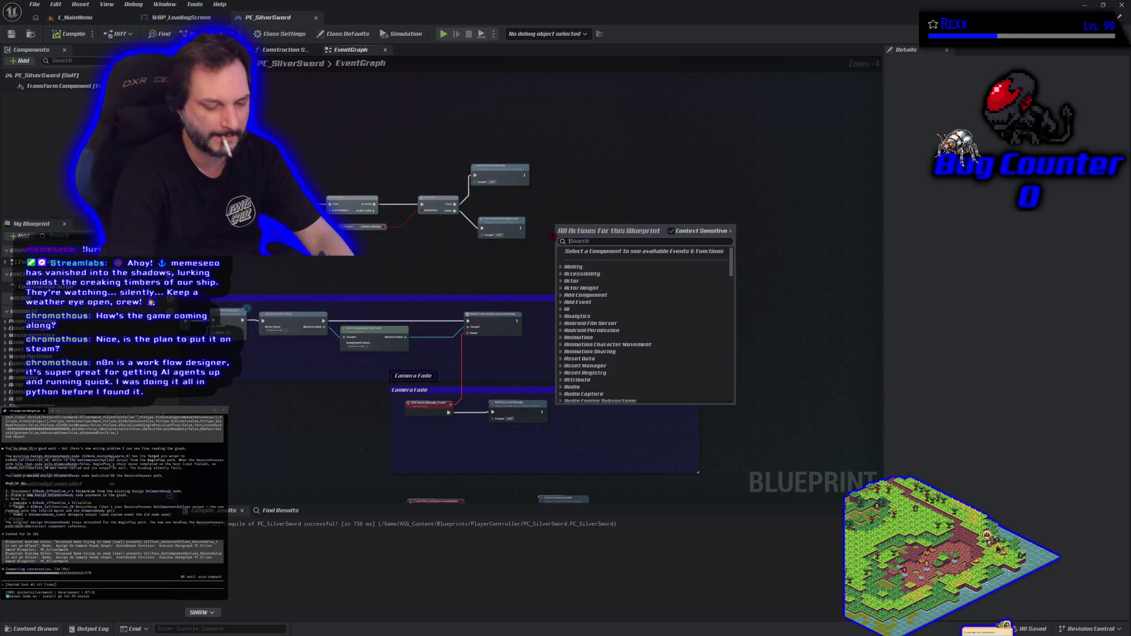
{"action": "type", "text": "bind event"}
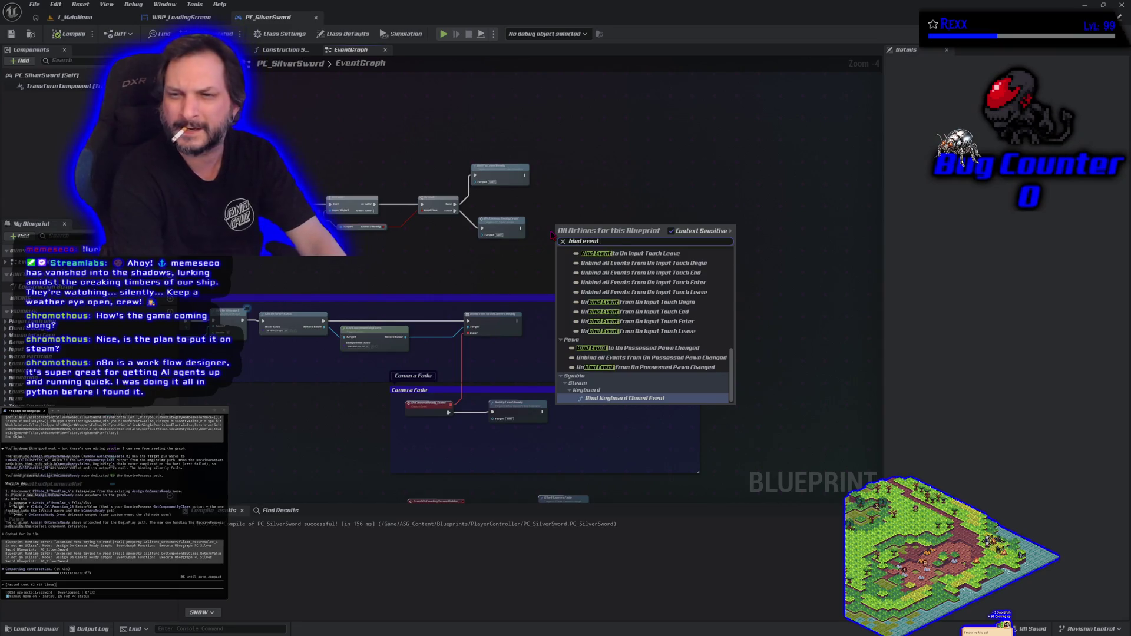
{"action": "type", "text": " to on camera"}
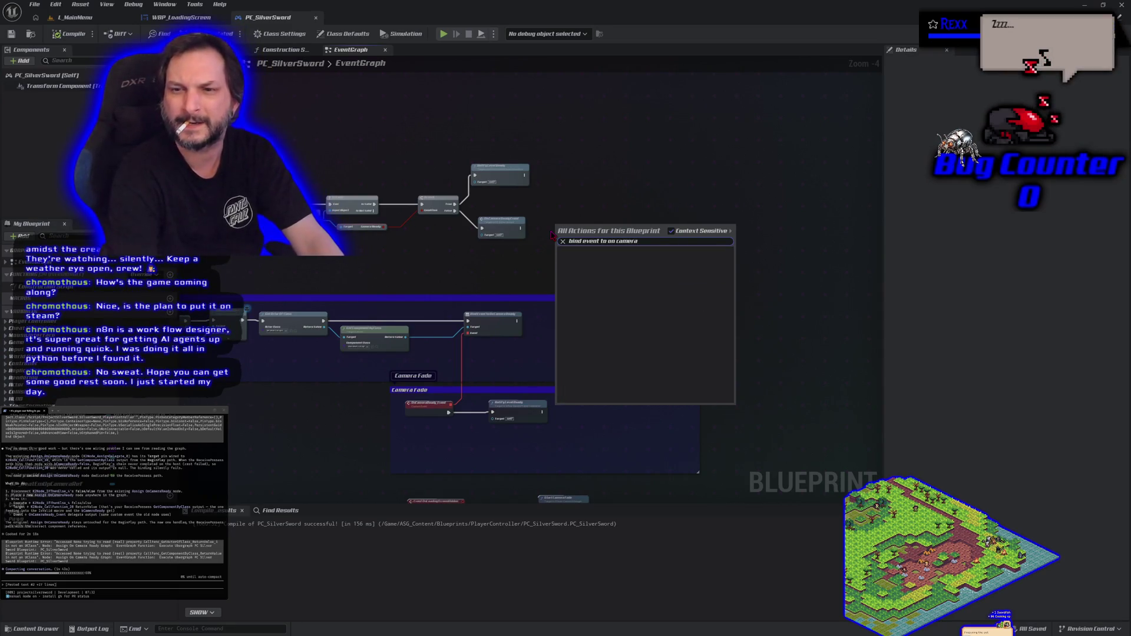
{"action": "key", "text": "Escape"}
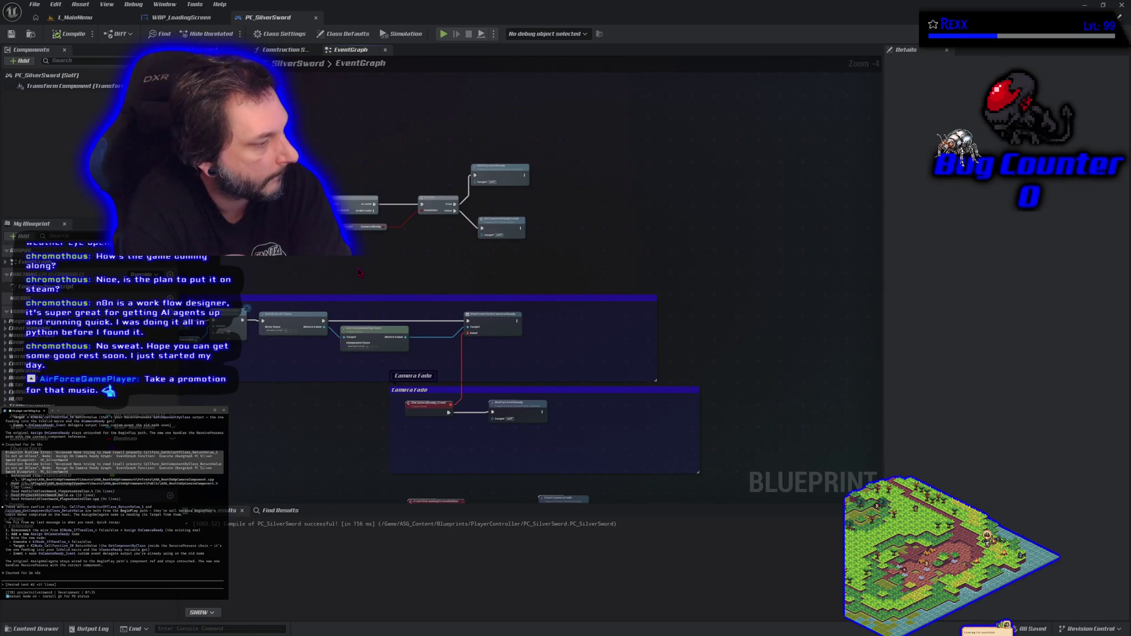
{"action": "type", "text": "you c"}
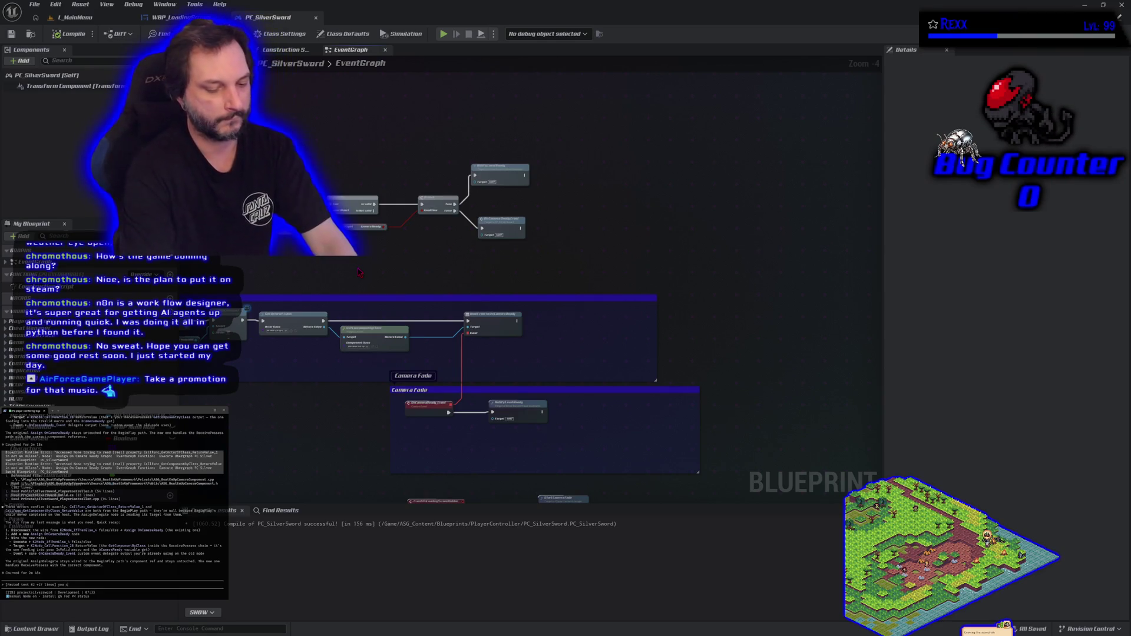
{"action": "type", "text": "antnot"}
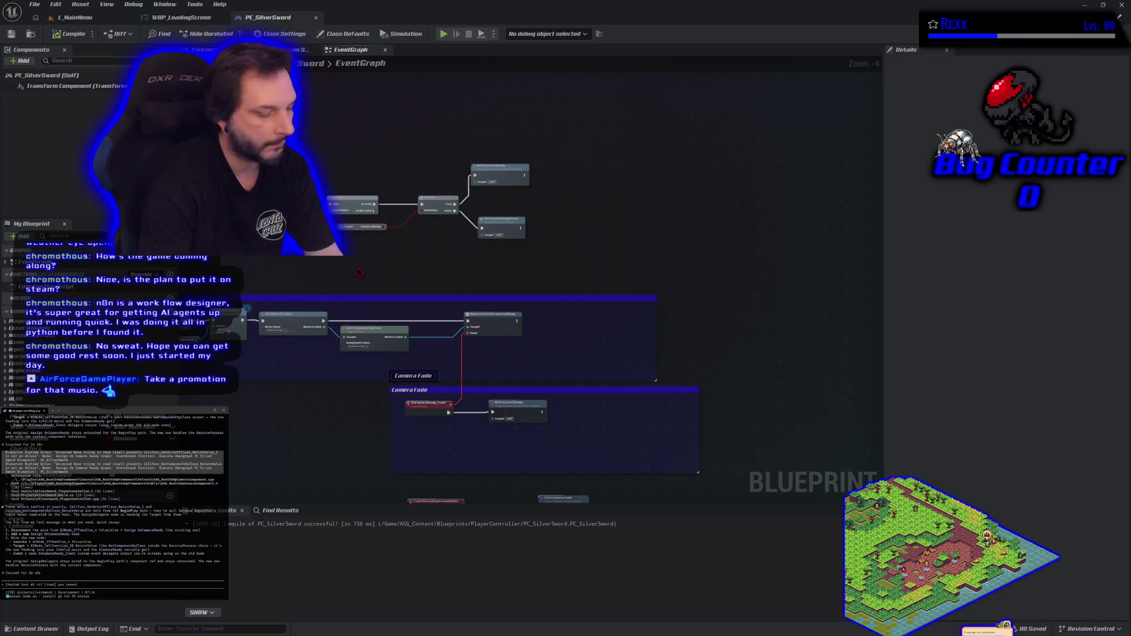
- Ask the assistant 'have 2 bind event' and switch to the camera component header diff
{"action": "type", "text": "have 2"}
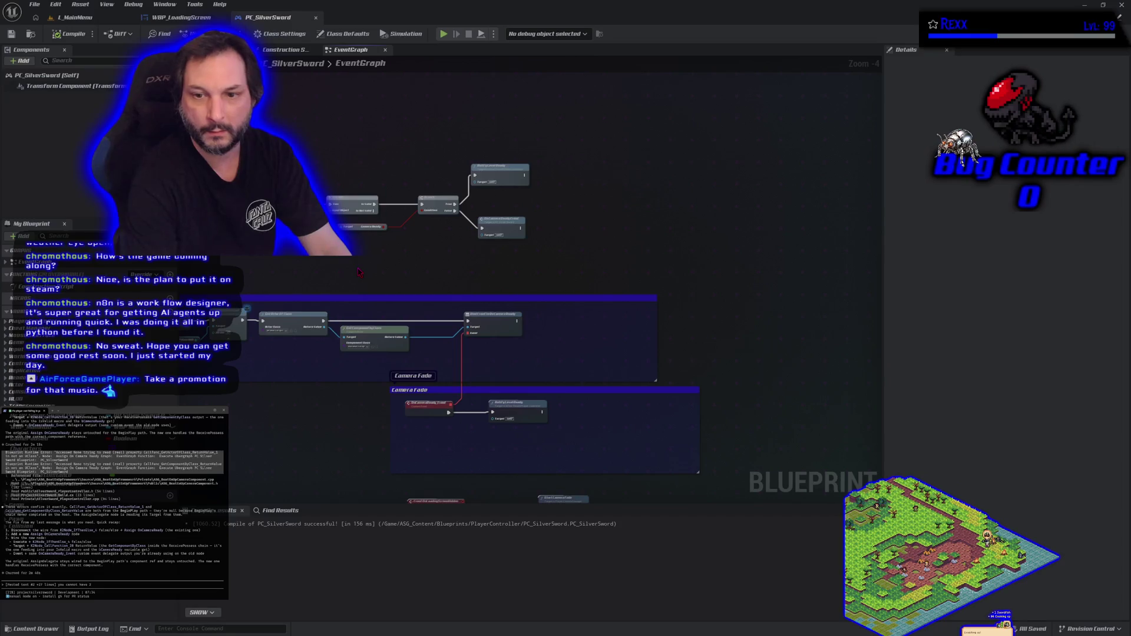
{"action": "type", "text": " bind events"}
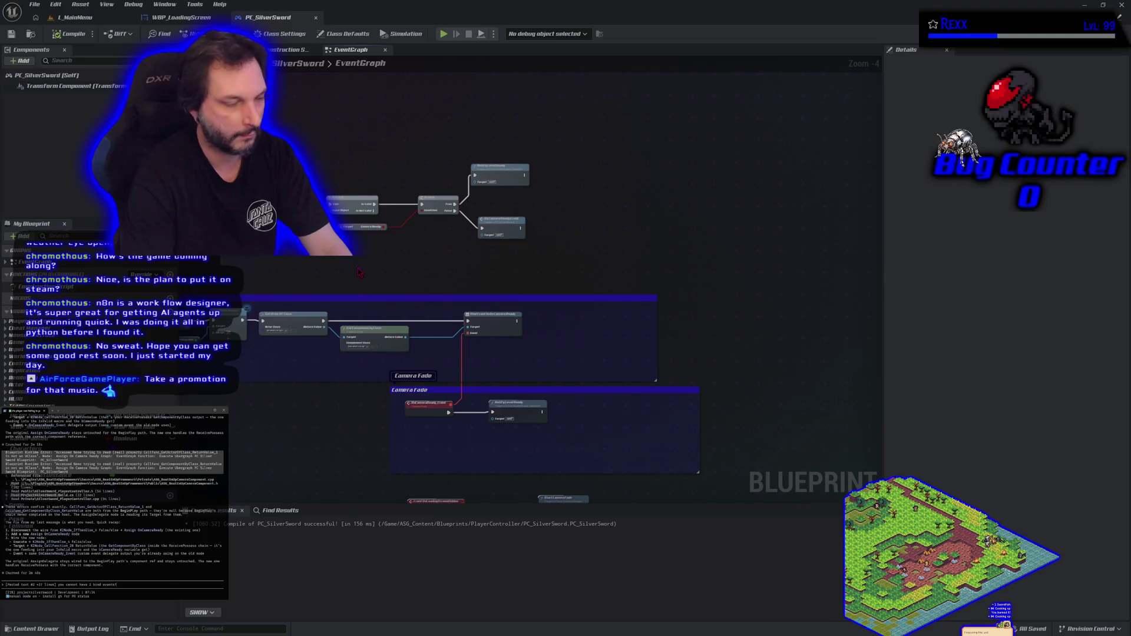
{"action": "key", "text": "Return"}
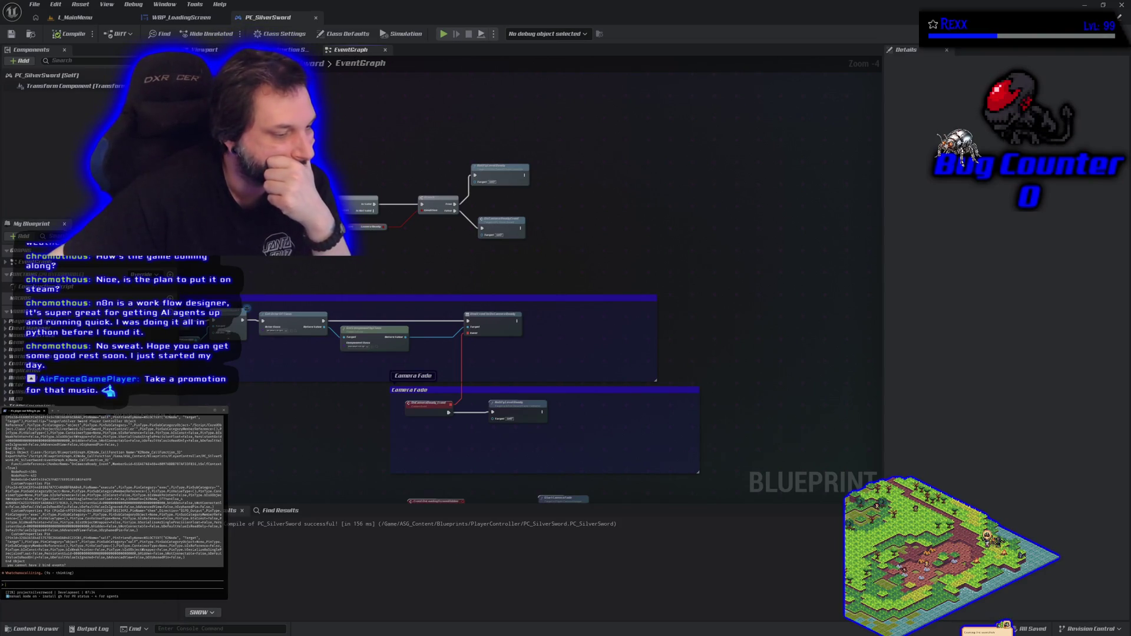
{"action": "key", "text": "alt+Tab"}
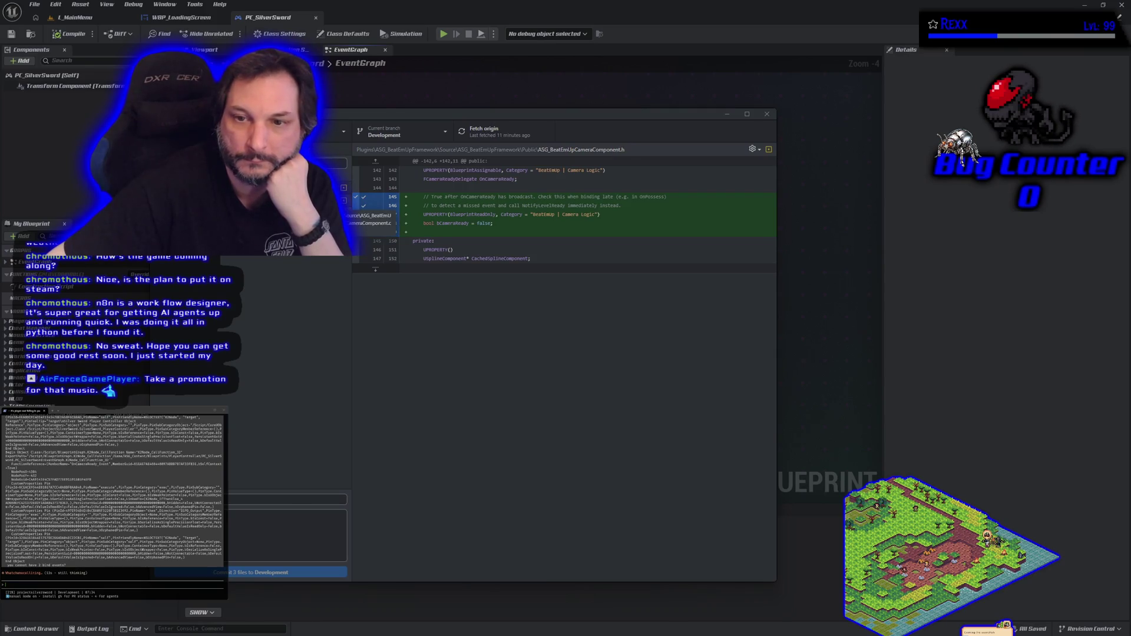
- Review the ASG_BeatEmUpCameraComponent .cpp and .h diffs, then minimize GitHub Desktop
{"action": "left_click", "coordinate": [330, 200]}
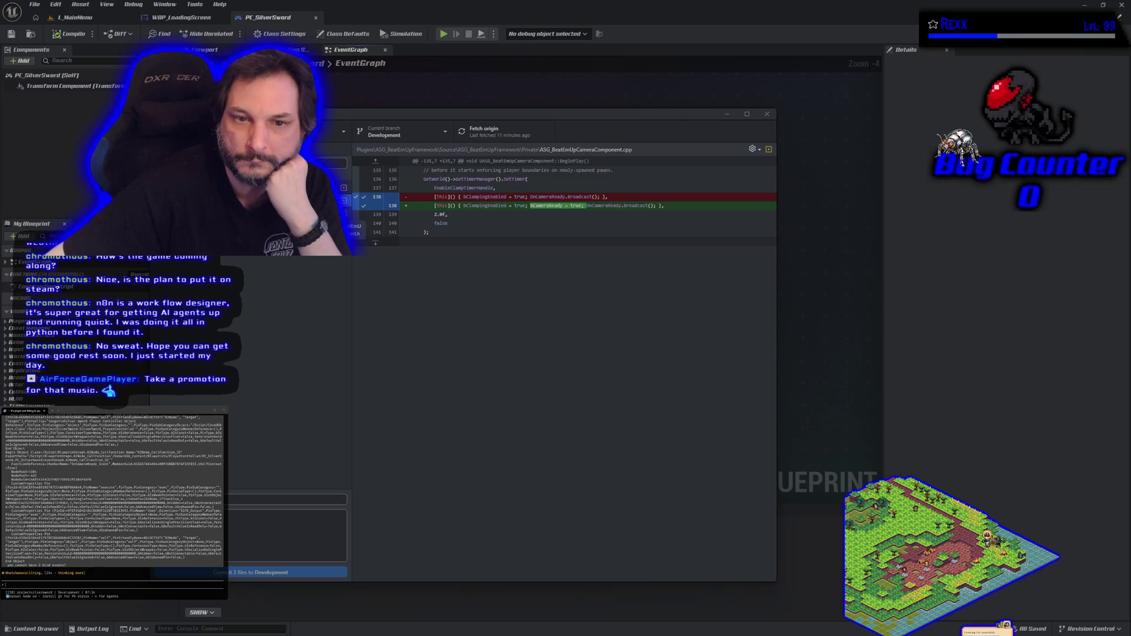
{"action": "left_click", "coordinate": [347, 230]}
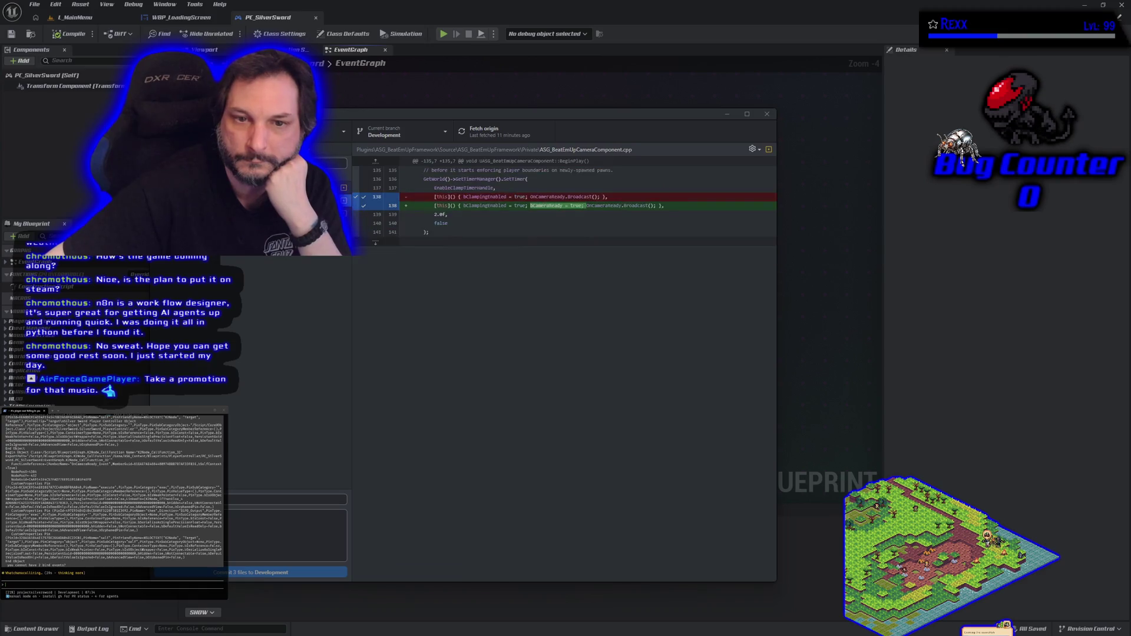
{"action": "left_click", "coordinate": [726, 115]}
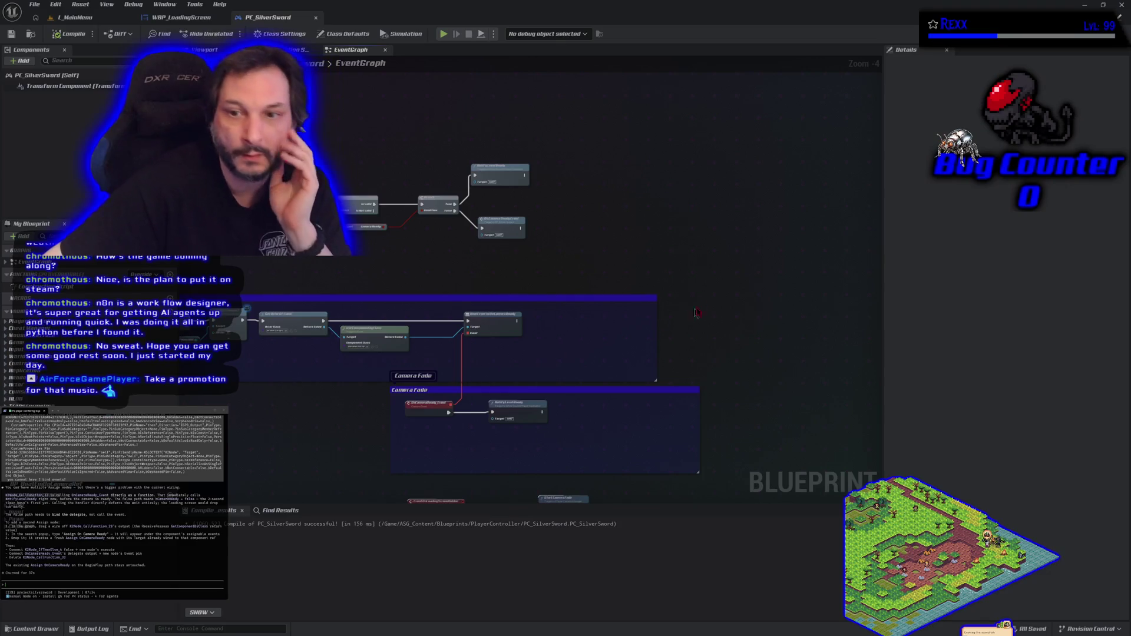
- Replace the old node with a pasted Bind Event to On Camera Ready, fed by Branch False and OnCameraReady_Event
{"action": "left_click", "coordinate": [504, 220]}
{"action": "key", "text": "Delete"}
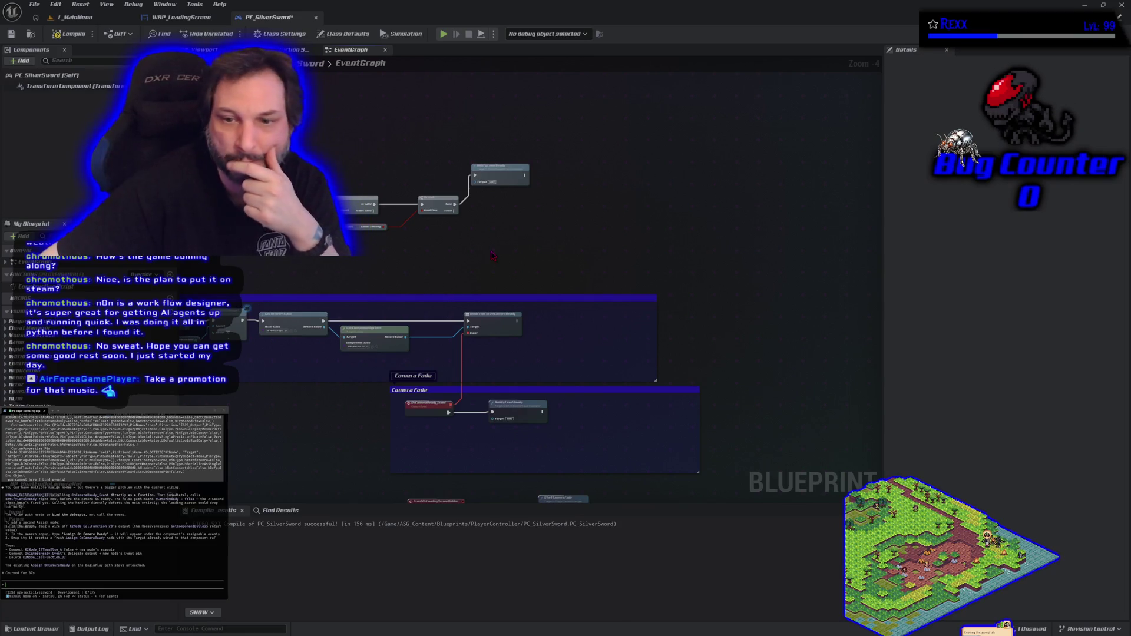
{"action": "scroll", "coordinate": [492, 256], "scroll_direction": "up", "scroll_amount": 2}
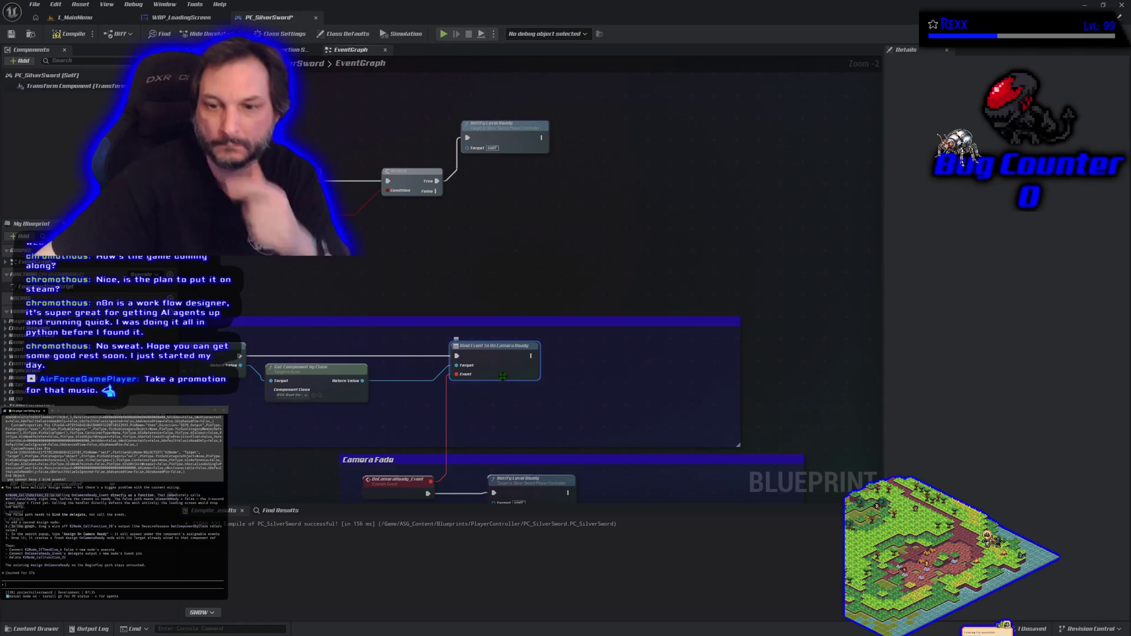
{"action": "key", "text": "ctrl+v"}
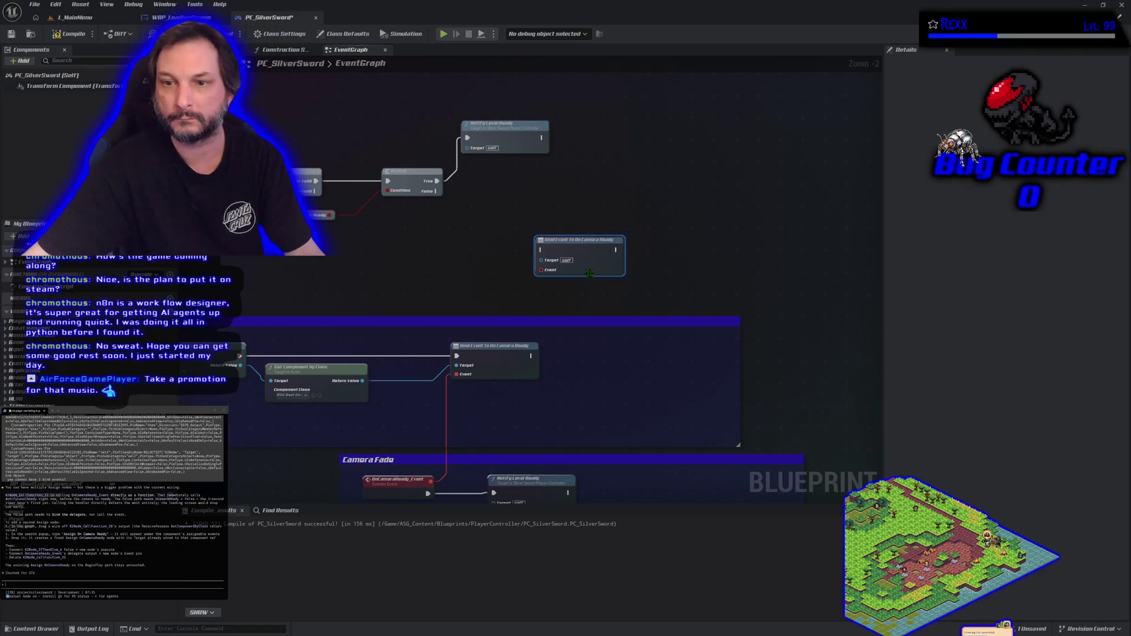
{"action": "mouse_move", "coordinate": [589, 254]}
{"action": "left_mouse_down"}
{"action": "mouse_move", "coordinate": [522, 191]}
{"action": "mouse_move", "coordinate": [541, 205]}
{"action": "left_mouse_up"}
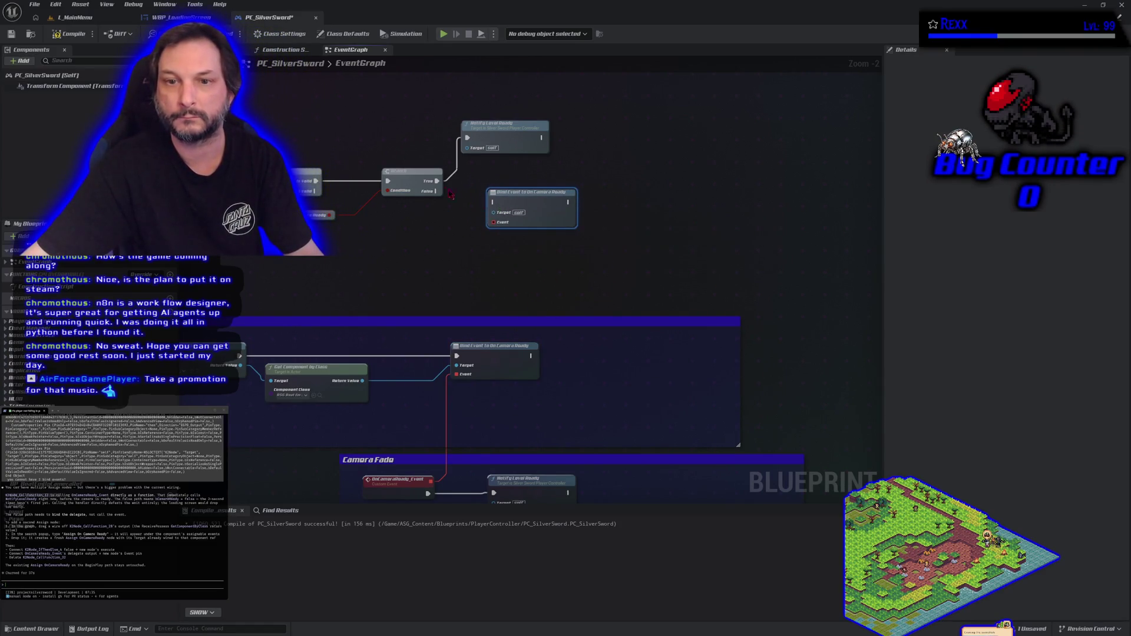
{"action": "left_click_drag", "start_coordinate": [439, 193], "coordinate": [492, 203]}
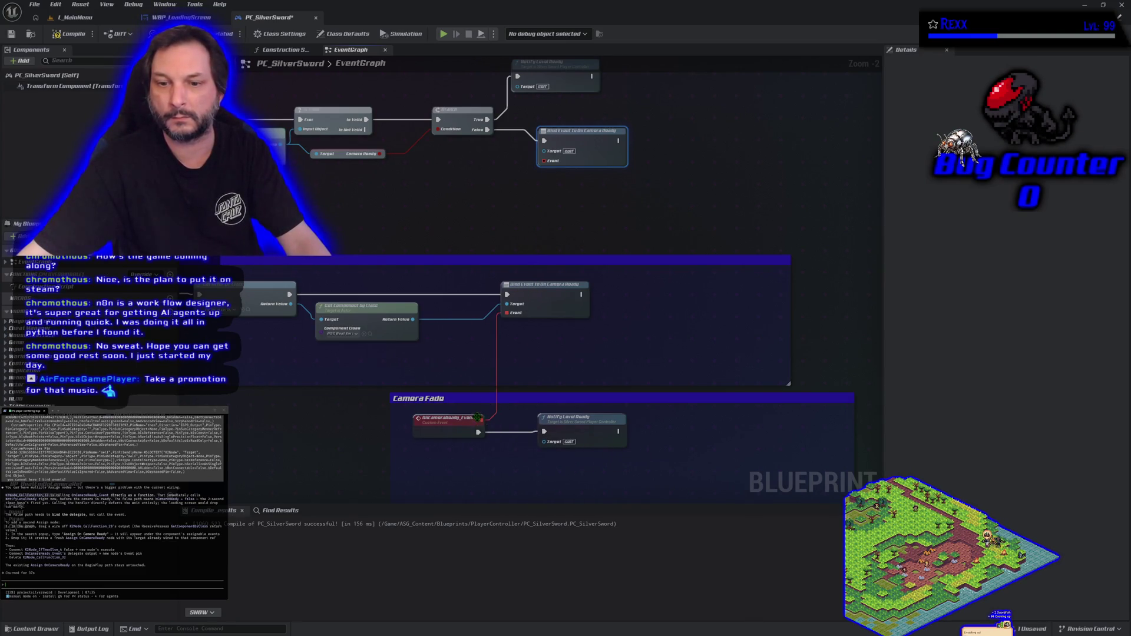
{"action": "mouse_move", "coordinate": [481, 416]}
{"action": "left_mouse_down"}
{"action": "mouse_move", "coordinate": [490, 298]}
{"action": "mouse_move", "coordinate": [554, 177]}
{"action": "mouse_move", "coordinate": [544, 160]}
{"action": "left_mouse_up"}
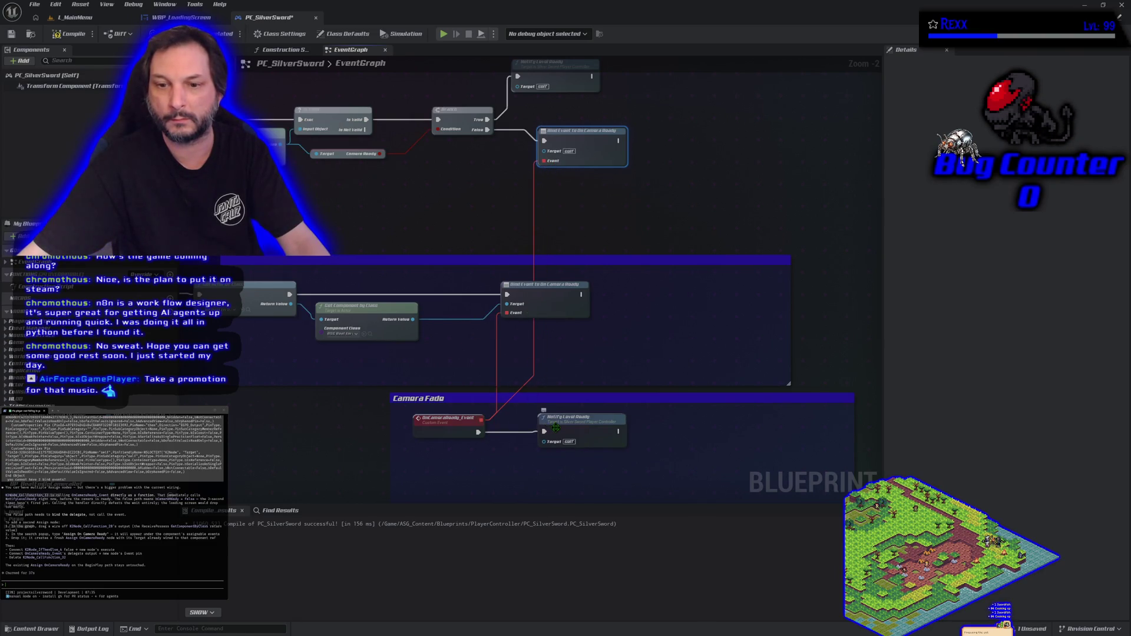
- Feed Get Component by Class's Return Value into the new bind node's Target
{"action": "scroll", "coordinate": [443, 217], "scroll_direction": "down", "scroll_amount": 3}
{"action": "mouse_move", "coordinate": [430, 147]}
{"action": "left_mouse_down"}
{"action": "mouse_move", "coordinate": [542, 200]}
{"action": "mouse_move", "coordinate": [567, 343]}
{"action": "mouse_move", "coordinate": [671, 389]}
{"action": "left_mouse_up"}
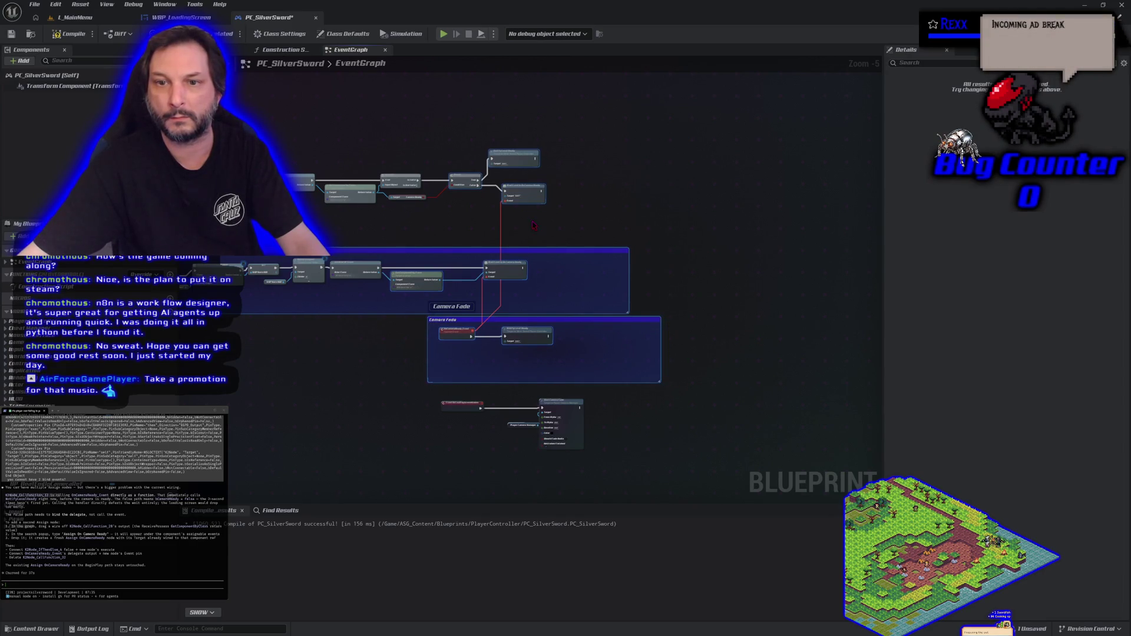
{"action": "scroll", "coordinate": [533, 226], "scroll_direction": "up", "scroll_amount": 2}
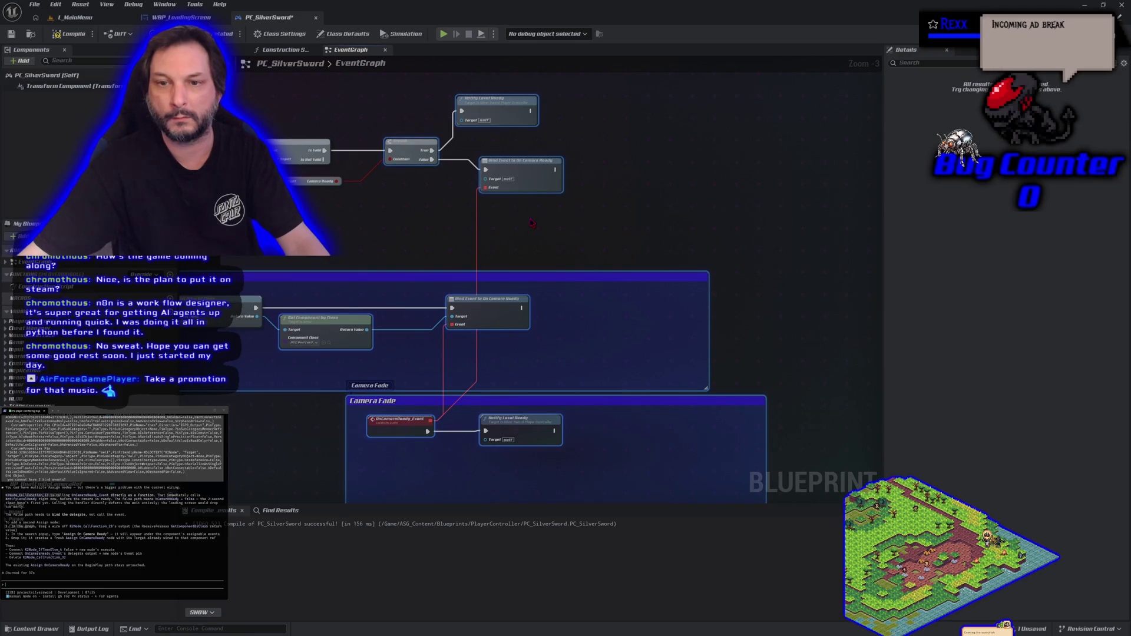
{"action": "left_click_drag", "start_coordinate": [389, 223], "coordinate": [516, 259]}
{"action": "mouse_move", "coordinate": [375, 211]}
{"action": "left_mouse_down"}
{"action": "mouse_move", "coordinate": [624, 244]}
{"action": "mouse_move", "coordinate": [610, 216]}
{"action": "left_mouse_up"}
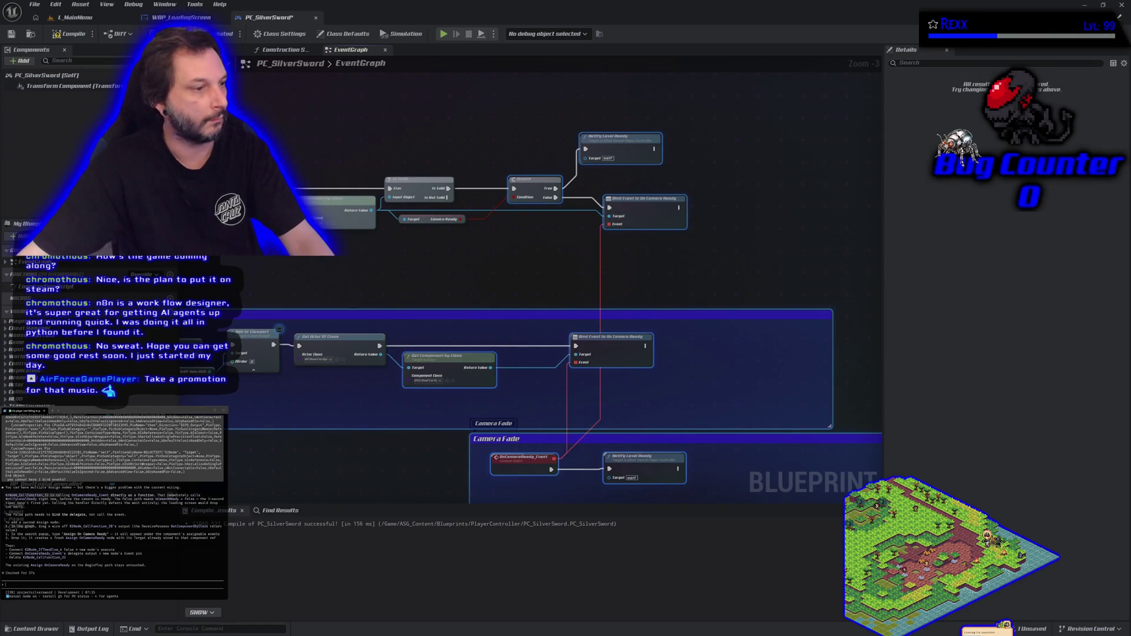
- Paste the long text into the terminal, compile the blueprint, and select the whole event graph
{"action": "key", "text": "ctrl+v"}
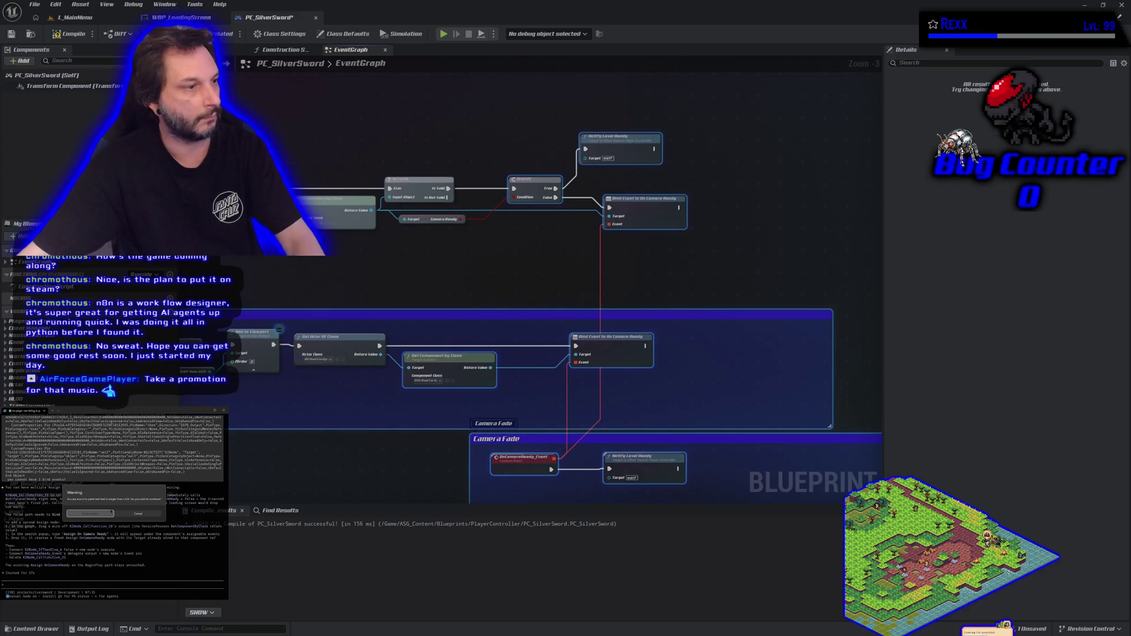
{"action": "left_click", "coordinate": [108, 514]}
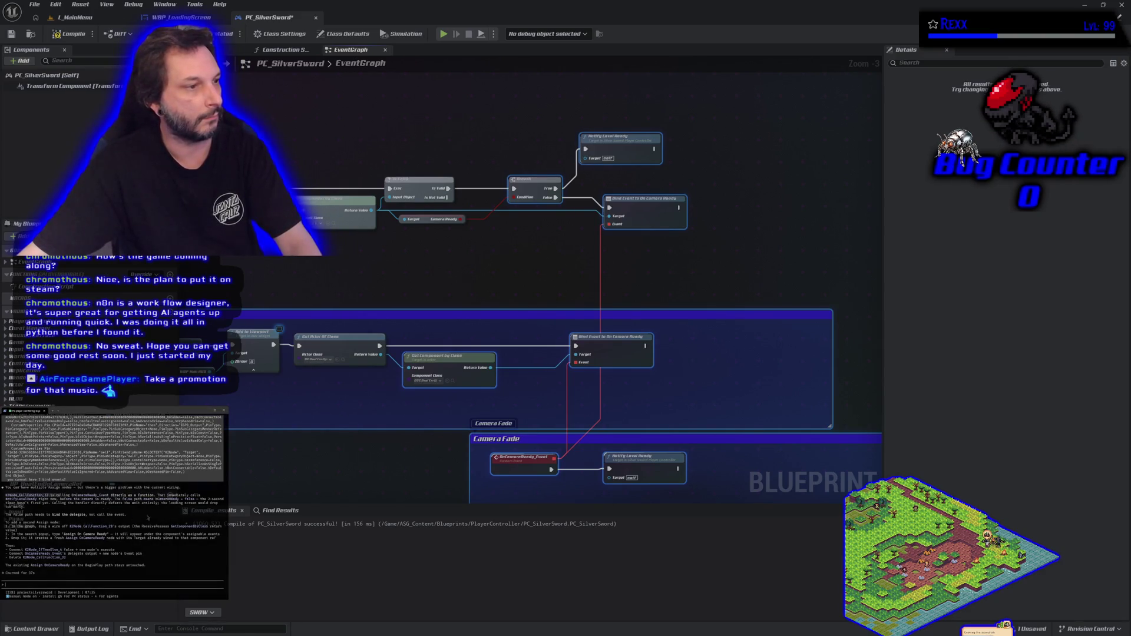
{"action": "left_click", "coordinate": [61, 34]}
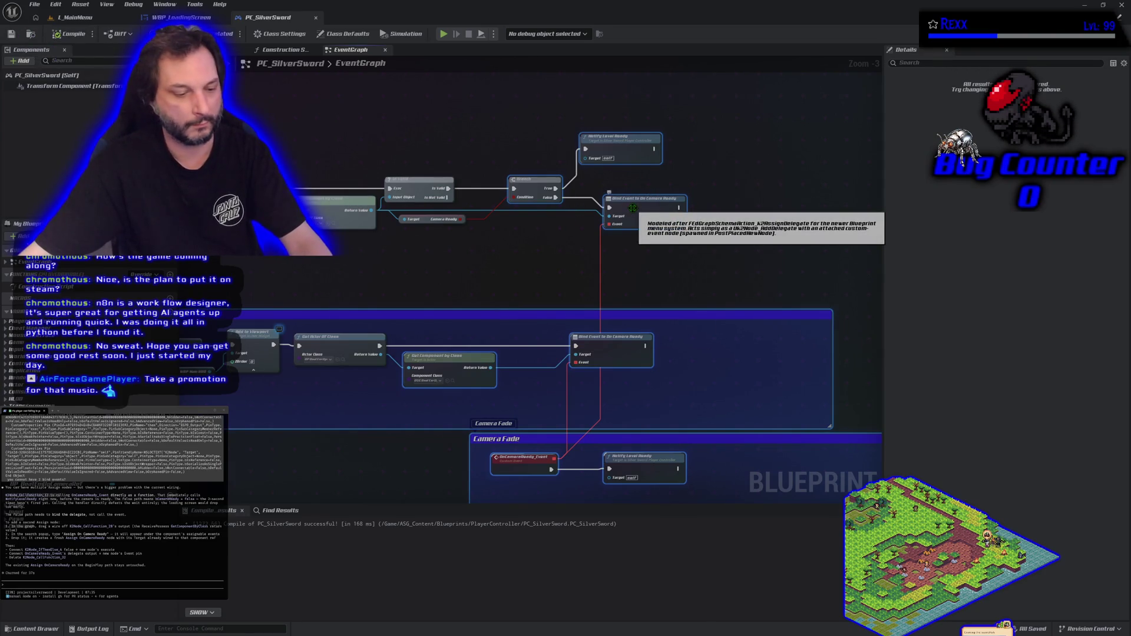
{"action": "scroll", "coordinate": [584, 348], "scroll_direction": "down", "scroll_amount": 2}
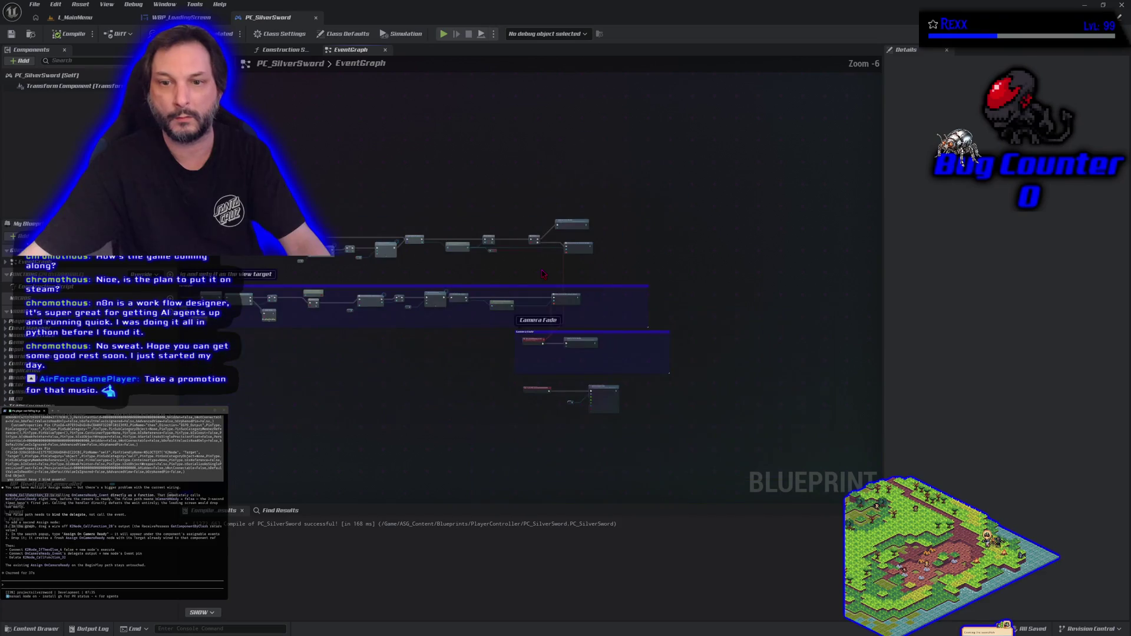
{"action": "scroll", "coordinate": [444, 122], "scroll_direction": "up", "scroll_amount": 2}
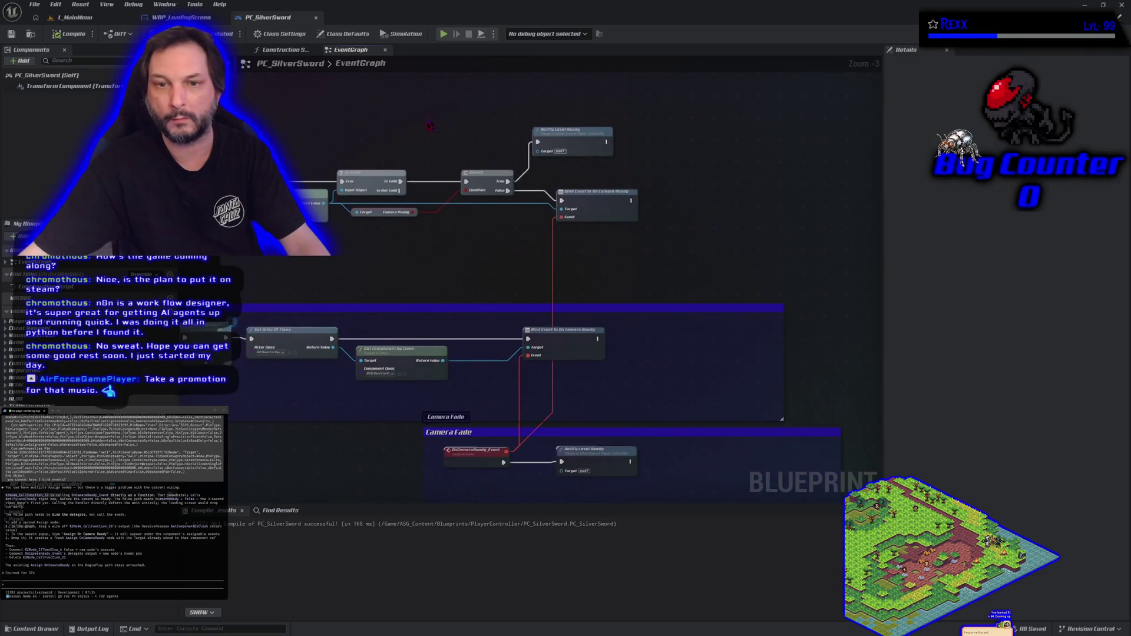
{"action": "mouse_move", "coordinate": [308, 130]}
{"action": "left_mouse_down"}
{"action": "mouse_move", "coordinate": [627, 315]}
{"action": "mouse_move", "coordinate": [705, 467]}
{"action": "left_mouse_up"}
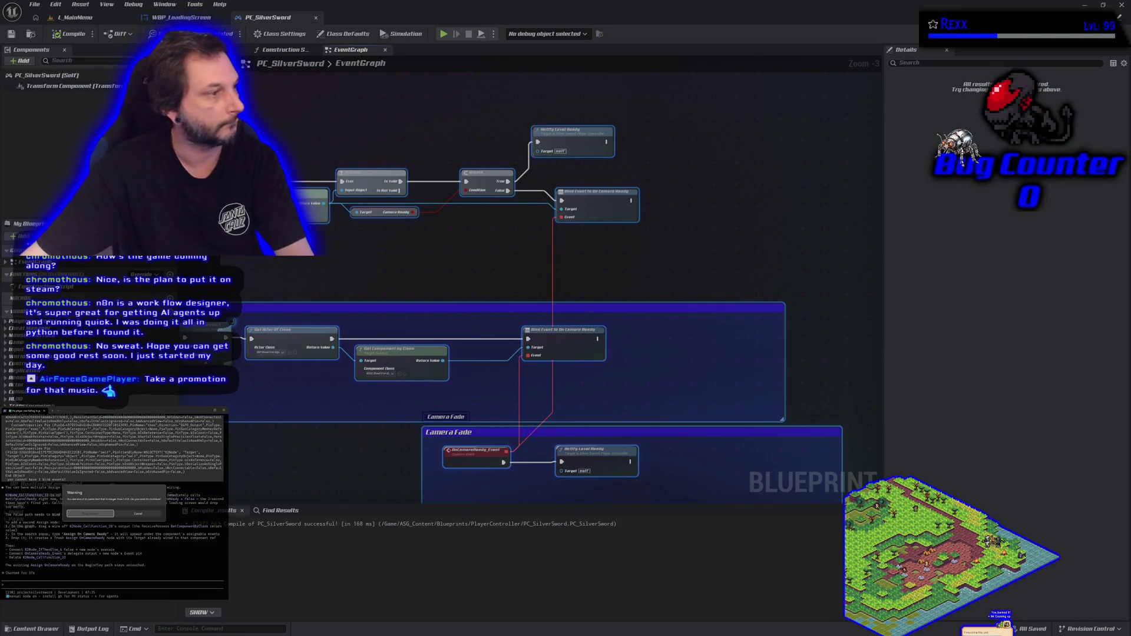
- Paste the copied graph into the Claude Code terminal and submit it for review
{"action": "left_click", "coordinate": [96, 582]}
{"action": "key", "text": "ctrl+v"}
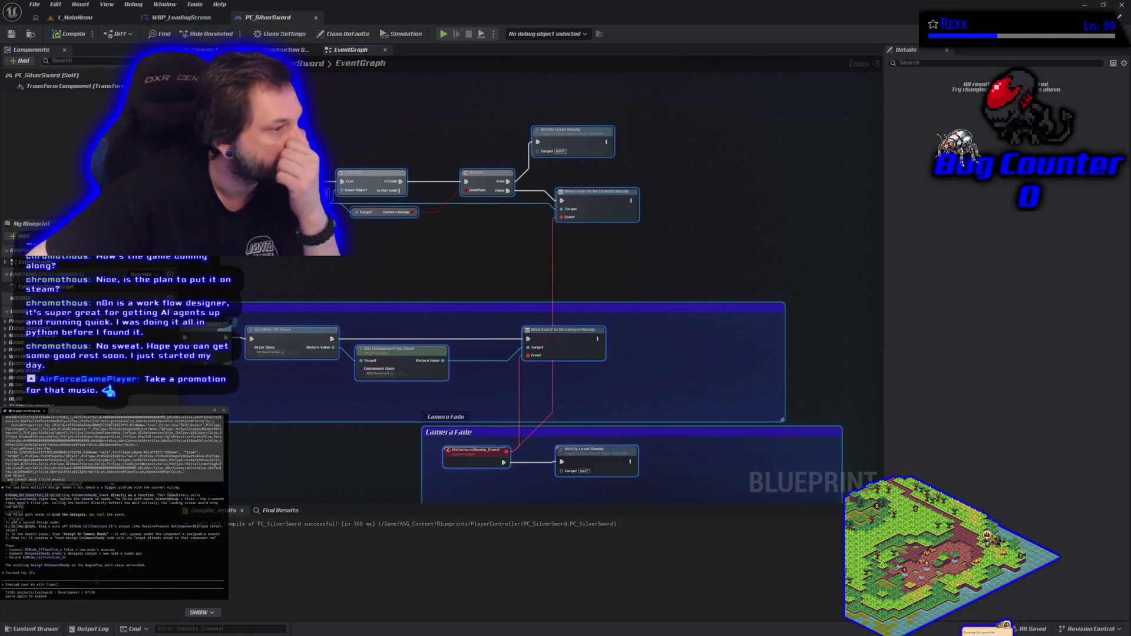
{"action": "key", "text": "Return"}
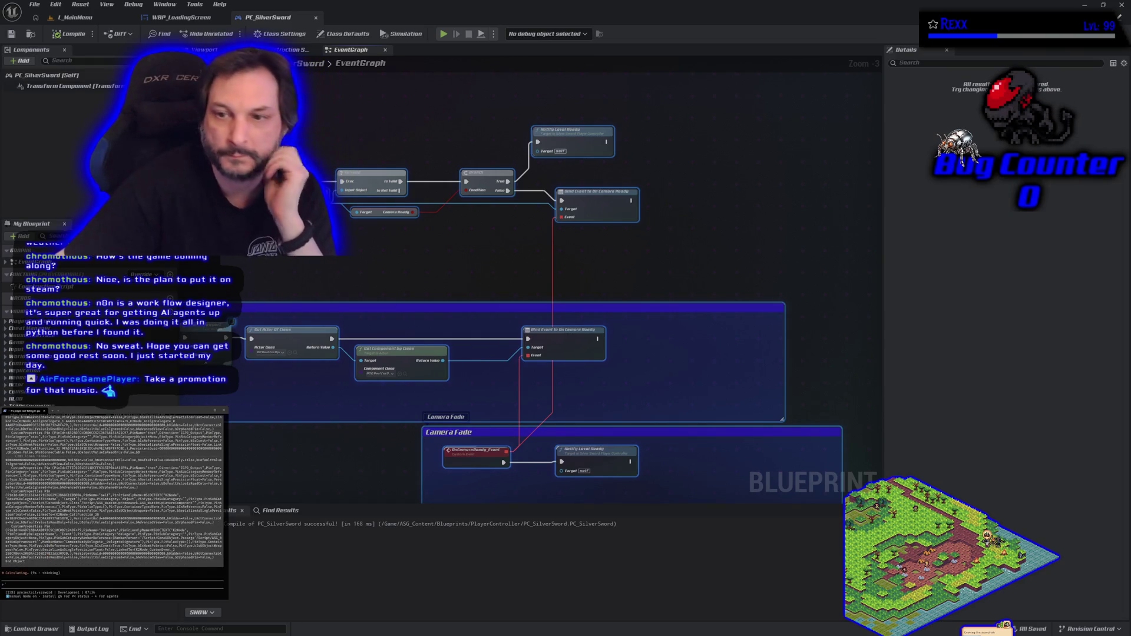
- Clear the node selection, shift toward the Branch nodes, and switch to L_MainMenu
{"action": "left_click", "coordinate": [451, 262]}
{"action": "mouse_move", "coordinate": [619, 261]}
{"action": "left_mouse_down"}
{"action": "mouse_move", "coordinate": [588, 242]}
{"action": "mouse_move", "coordinate": [469, 219]}
{"action": "left_mouse_up"}
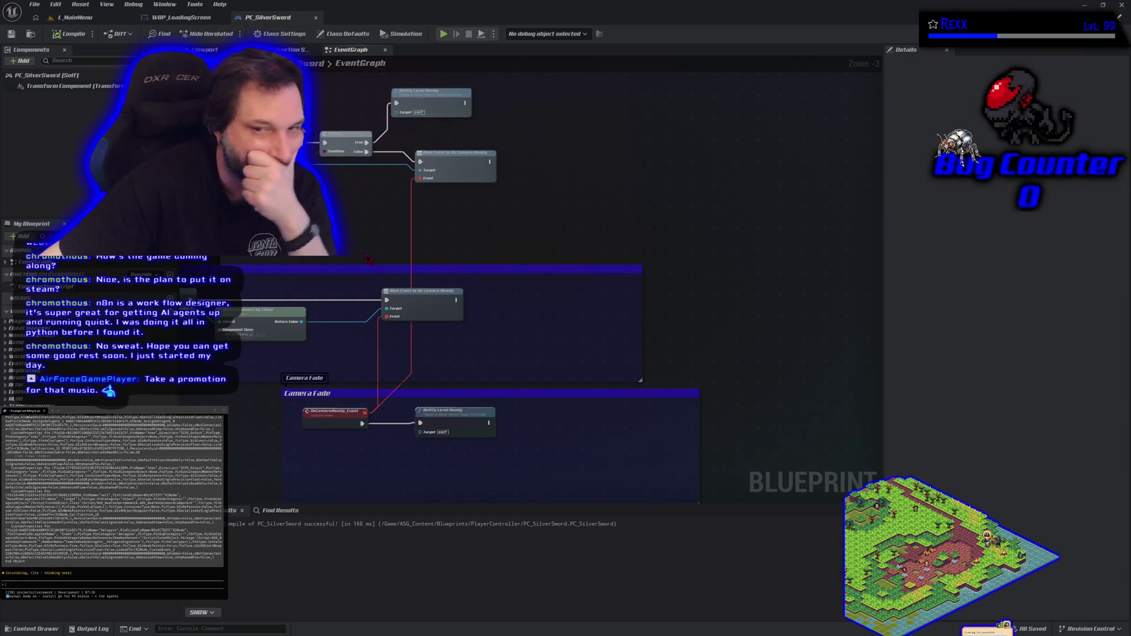
{"action": "left_click", "coordinate": [70, 21]}
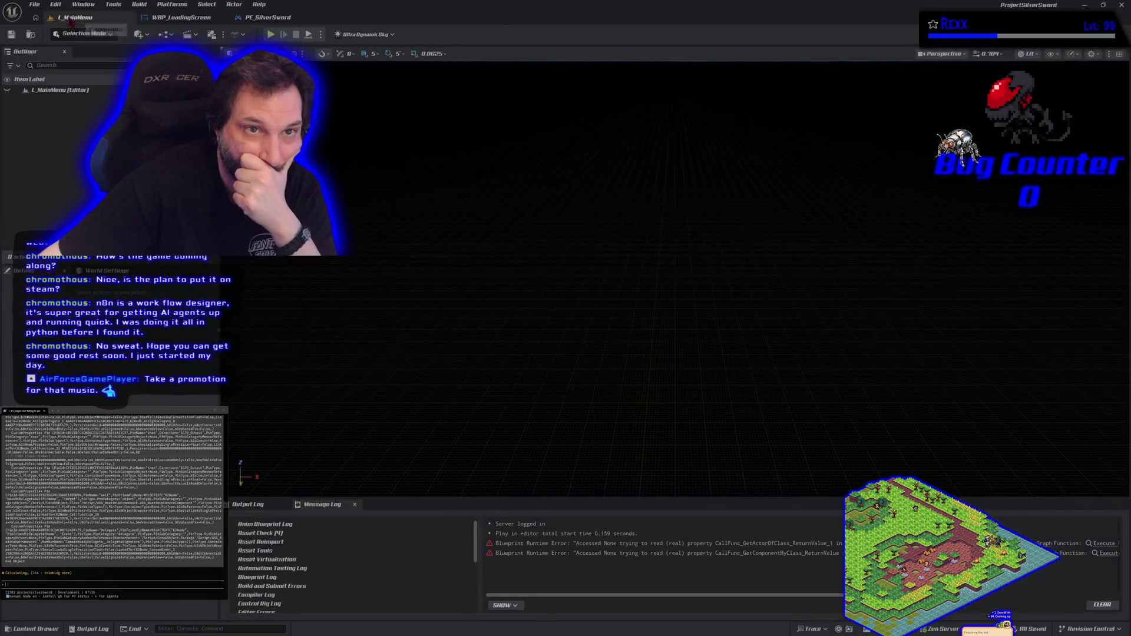
- Play-test via Start Solo and character confirmation, stopping once the level loads
{"action": "left_click", "coordinate": [271, 34]}
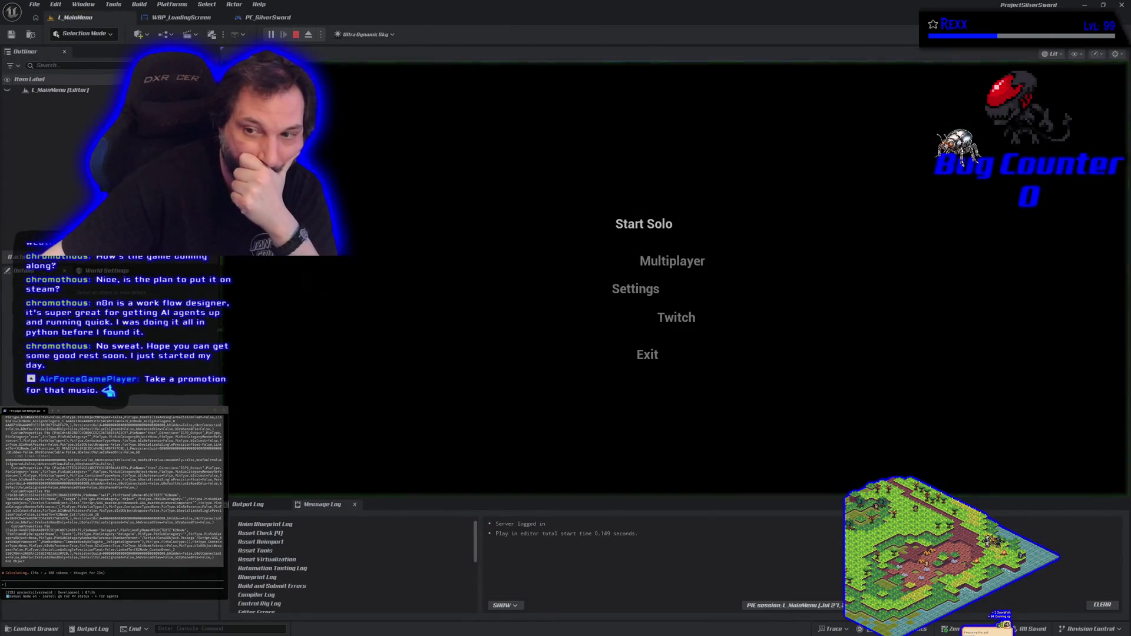
{"action": "left_click", "coordinate": [648, 226]}
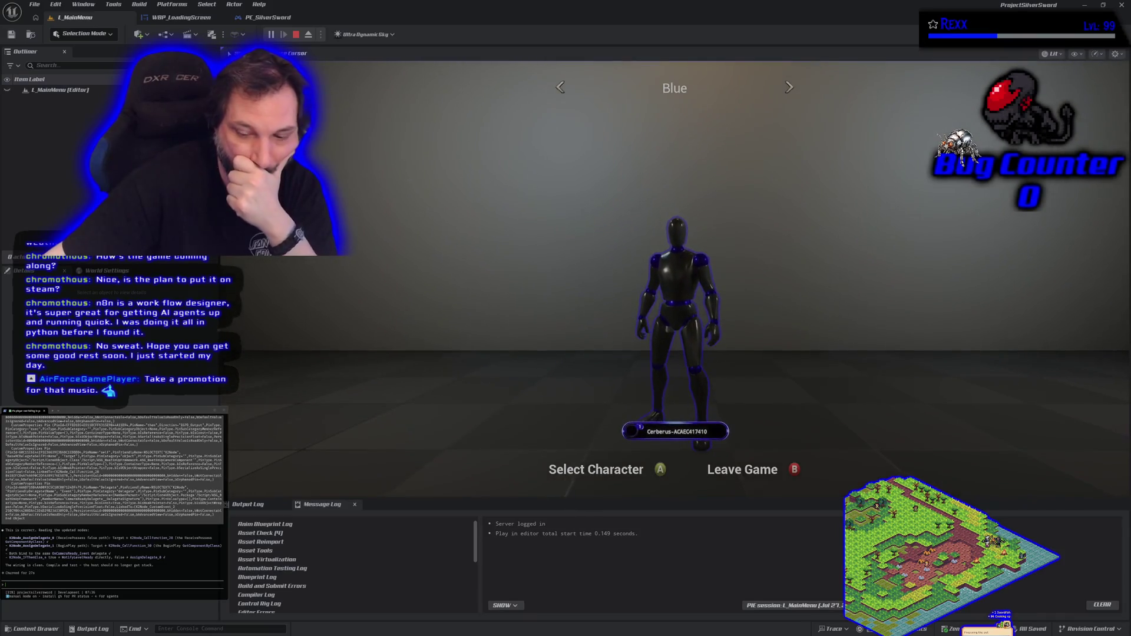
{"action": "key", "text": "Return"}
{"action": "key", "text": "Return"}
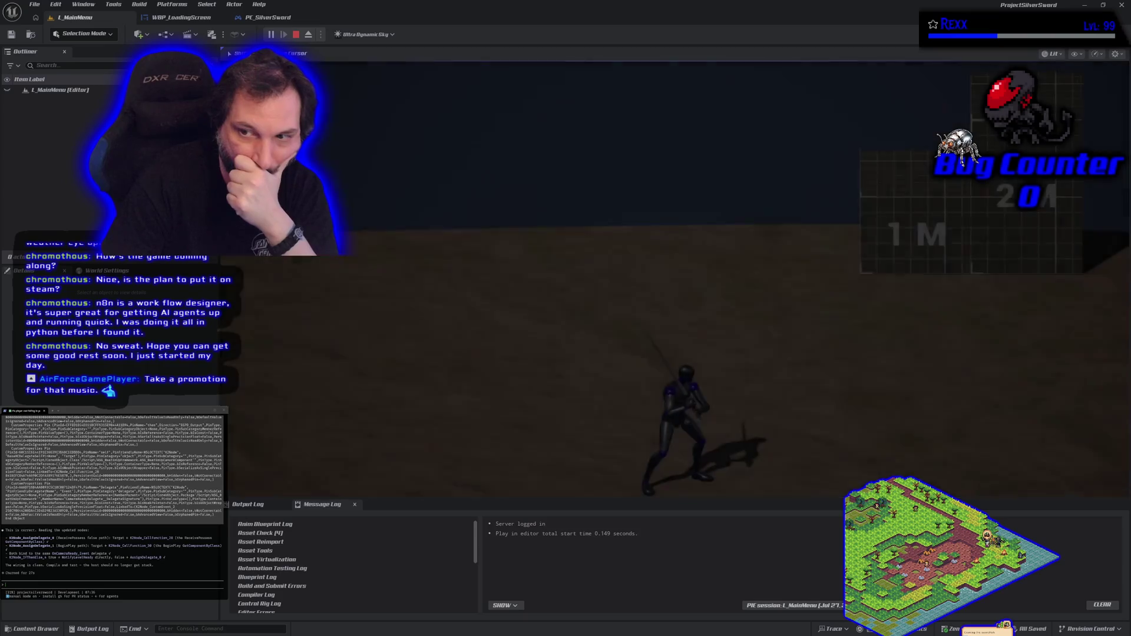
{"action": "key", "text": "Escape"}
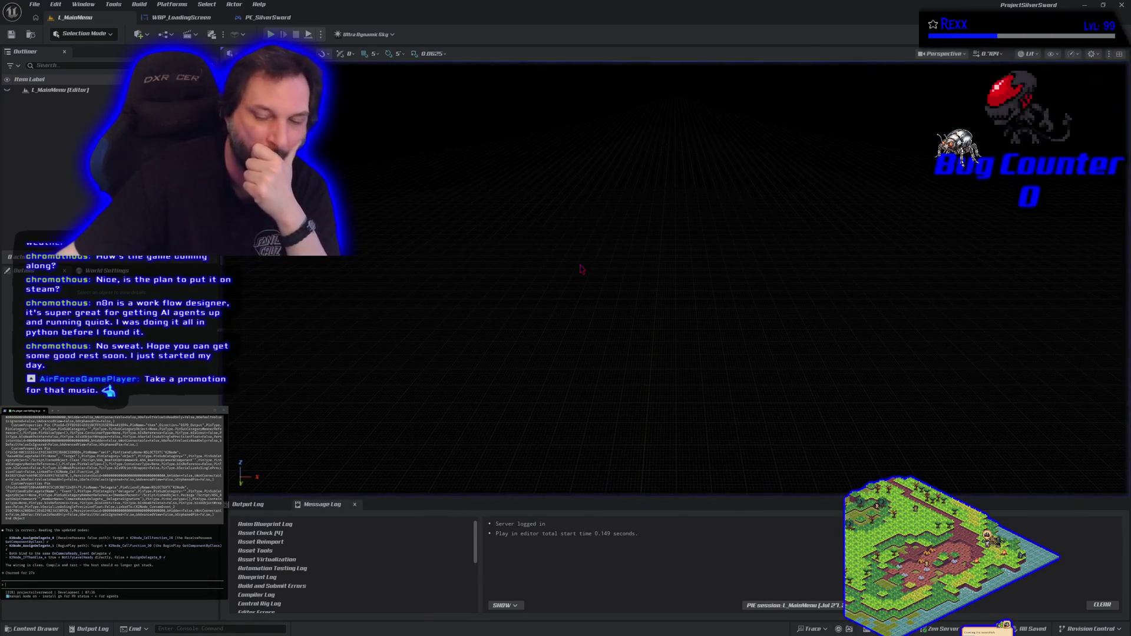
- Ask the agent 'are we running code twice on the host though?' and start typing 'test it'
{"action": "left_click_drag", "start_coordinate": [67, 585], "coordinate": [224, 585]}
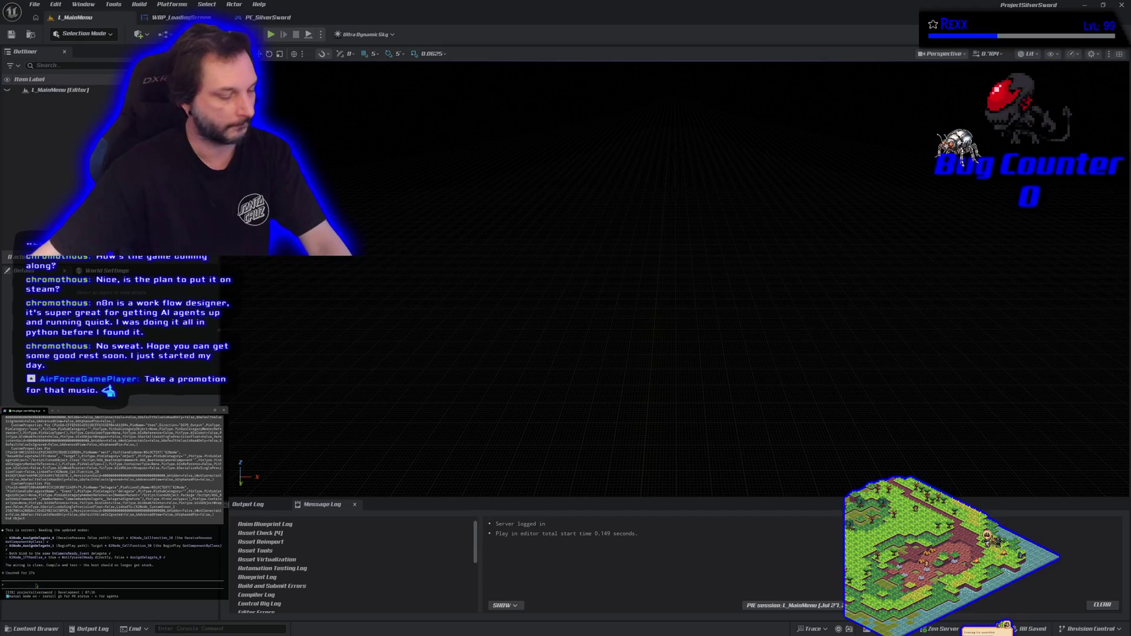
{"action": "type", "text": "are we running c"}
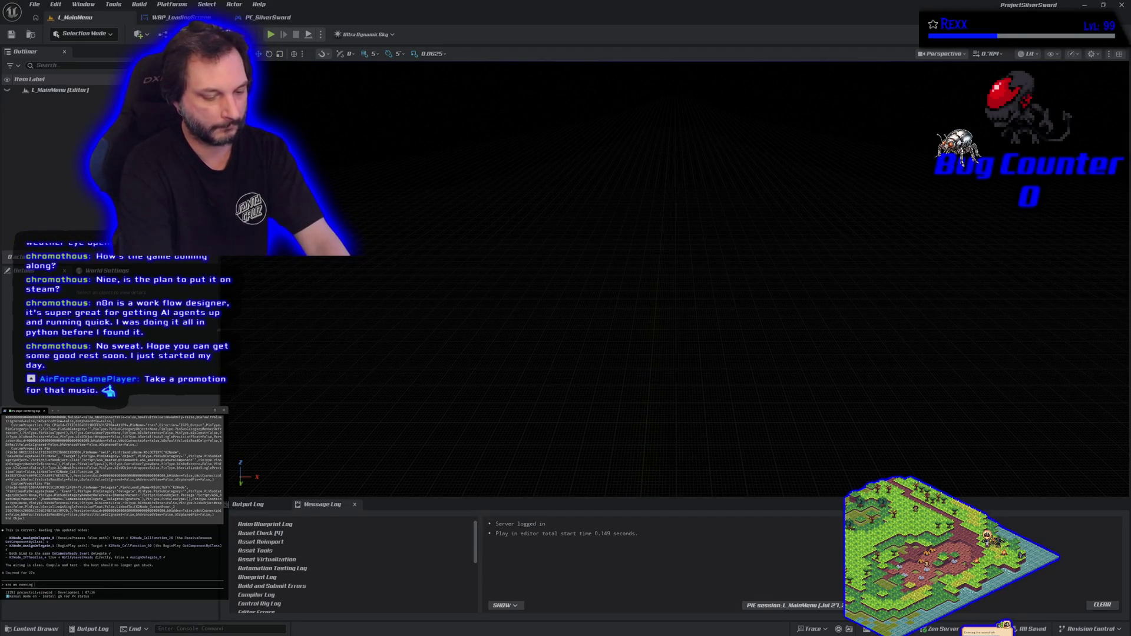
{"action": "type", "text": "ode twice "}
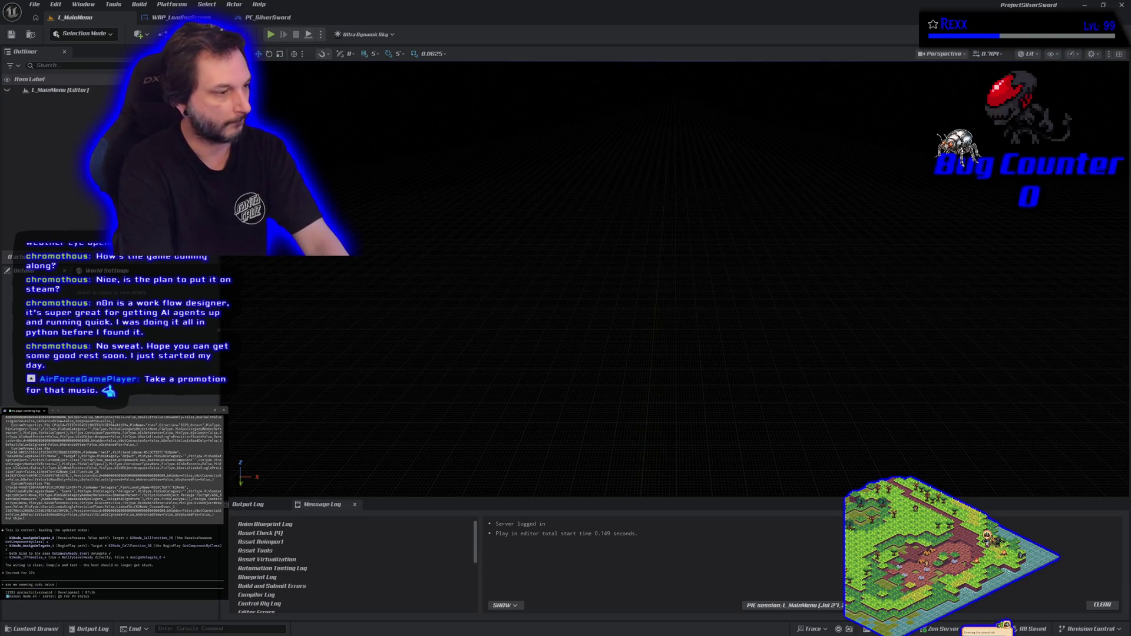
{"action": "type", "text": "on the host"}
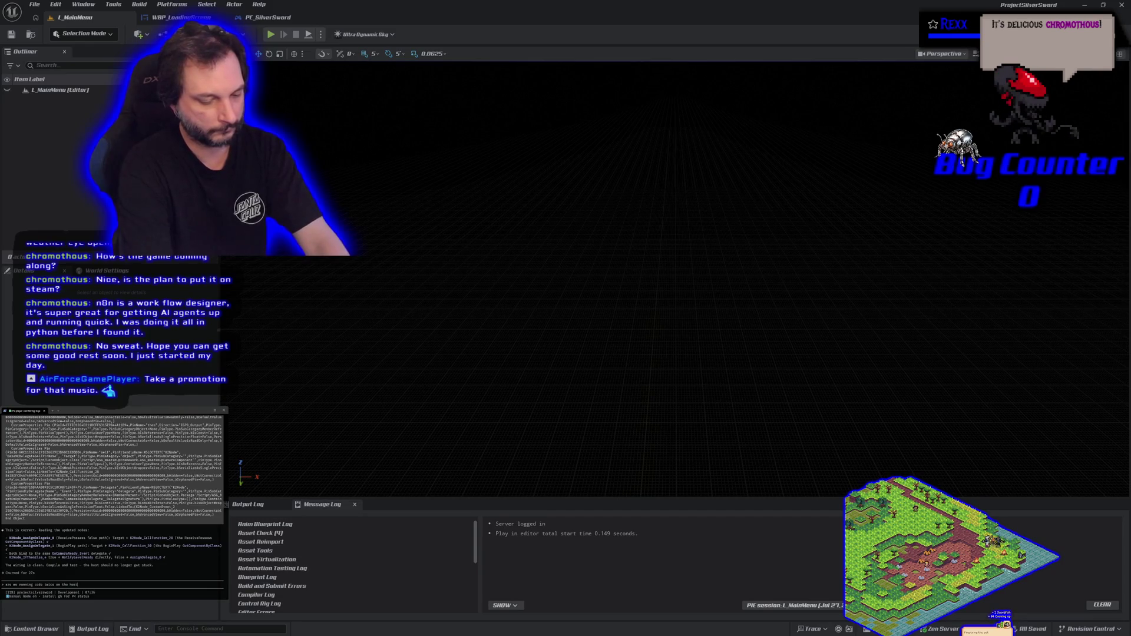
{"action": "type", "text": " though?"}
{"action": "key", "text": "Return"}
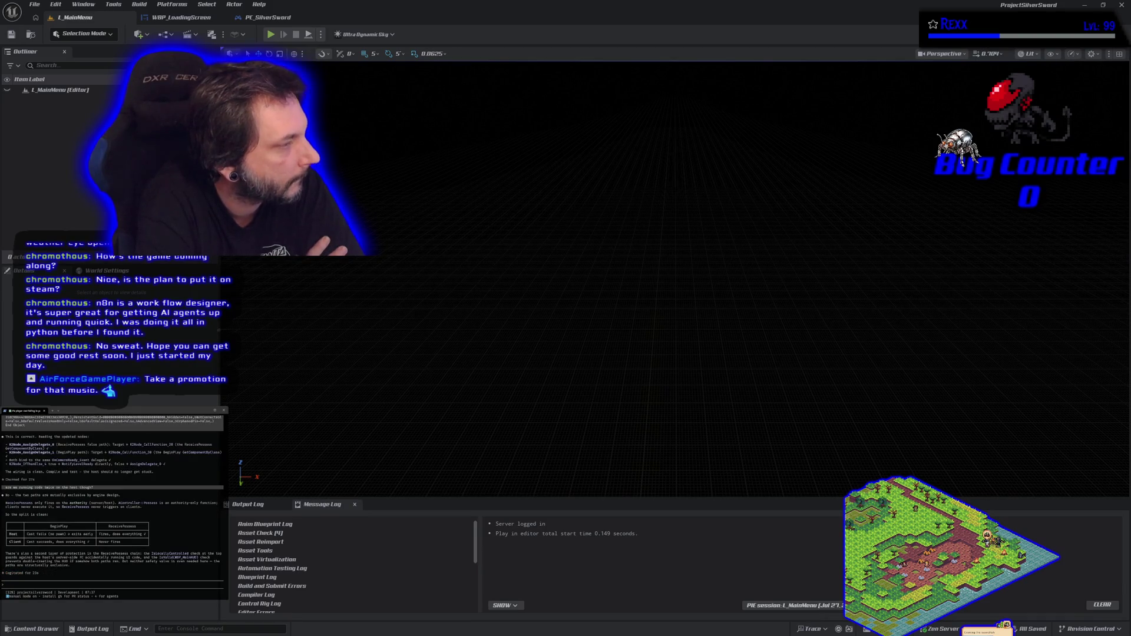
{"action": "type", "text": "test it"}
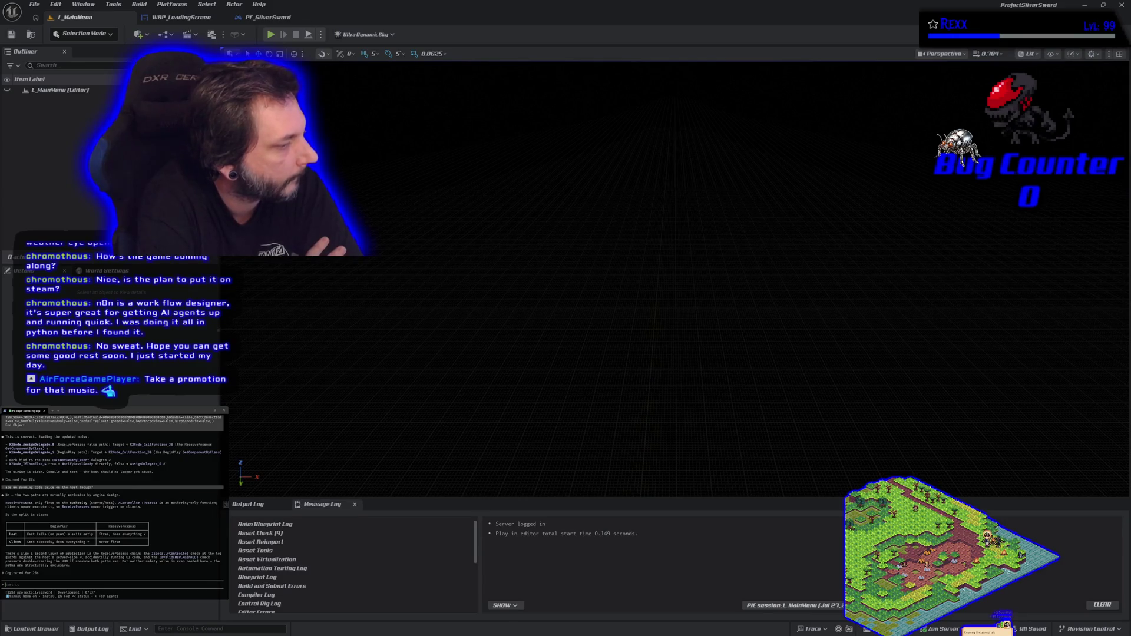
- Follow up with 'i mean begin play and on possess' running twice, and send it
{"action": "type", "text": "i mean"}
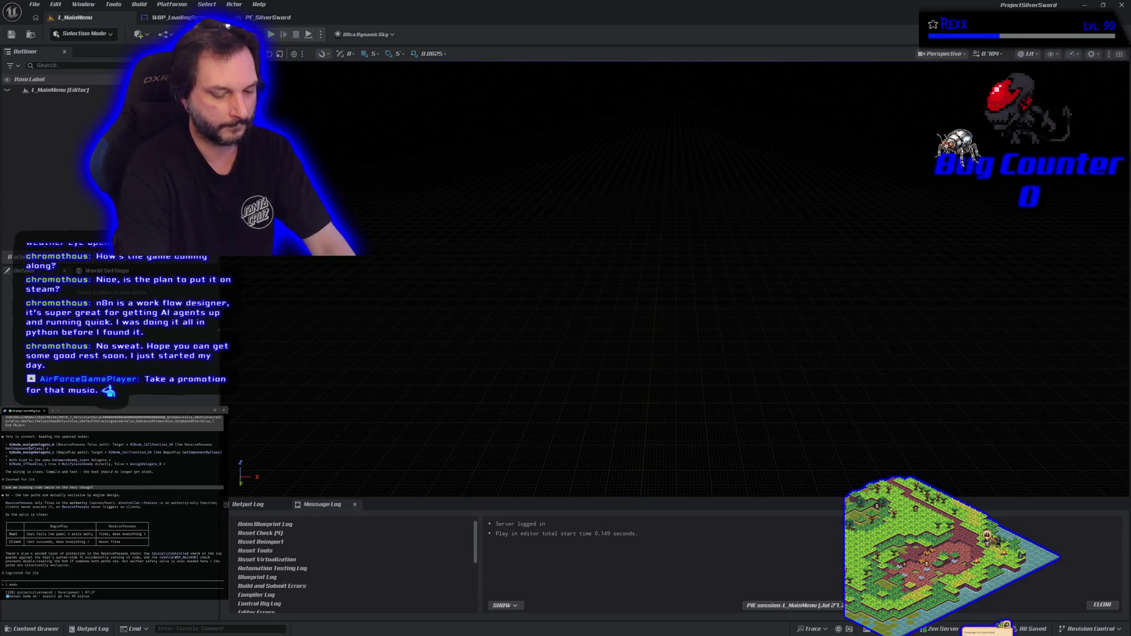
{"action": "type", "text": " begin play an"}
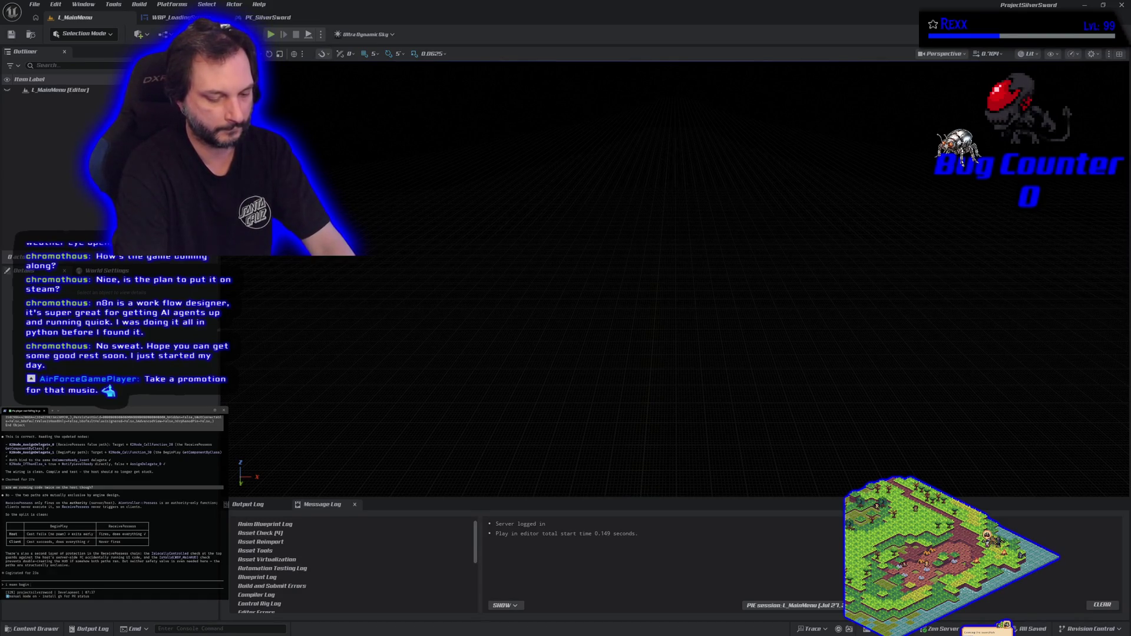
{"action": "type", "text": "d on p"}
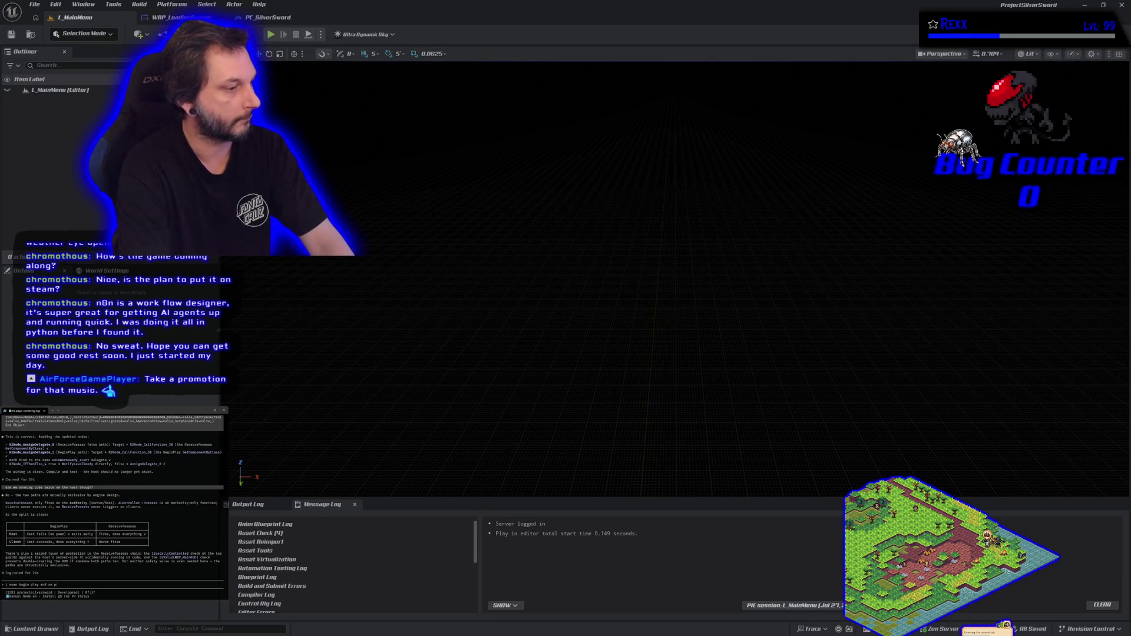
{"action": "type", "text": "ossess both run on the host and might do the same thing"}
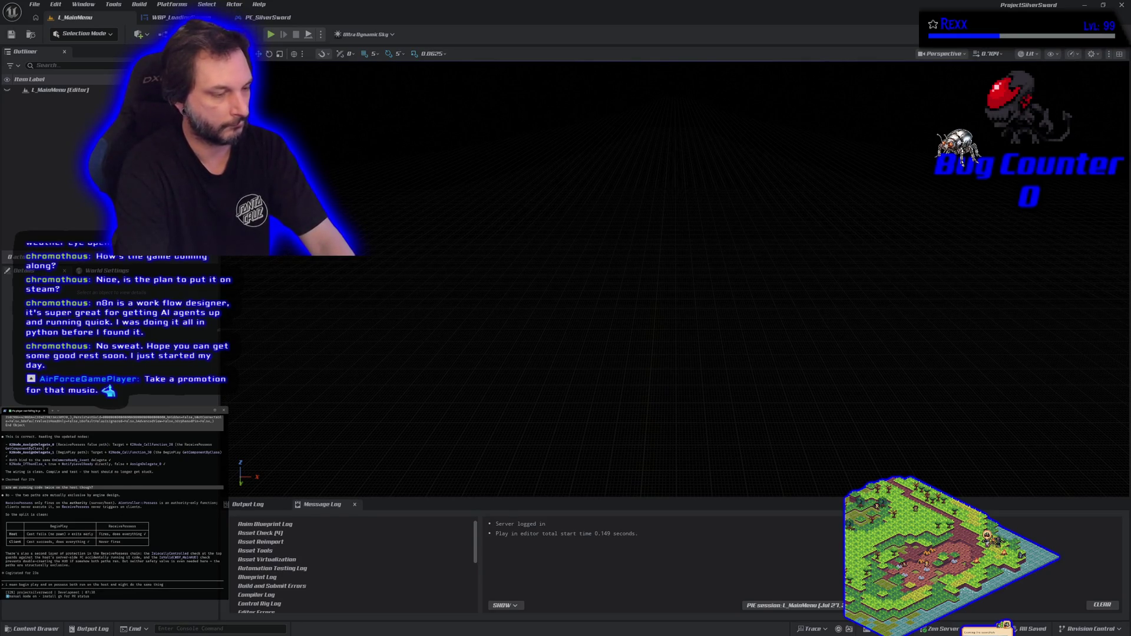
{"action": "type", "text": " twice ?"}
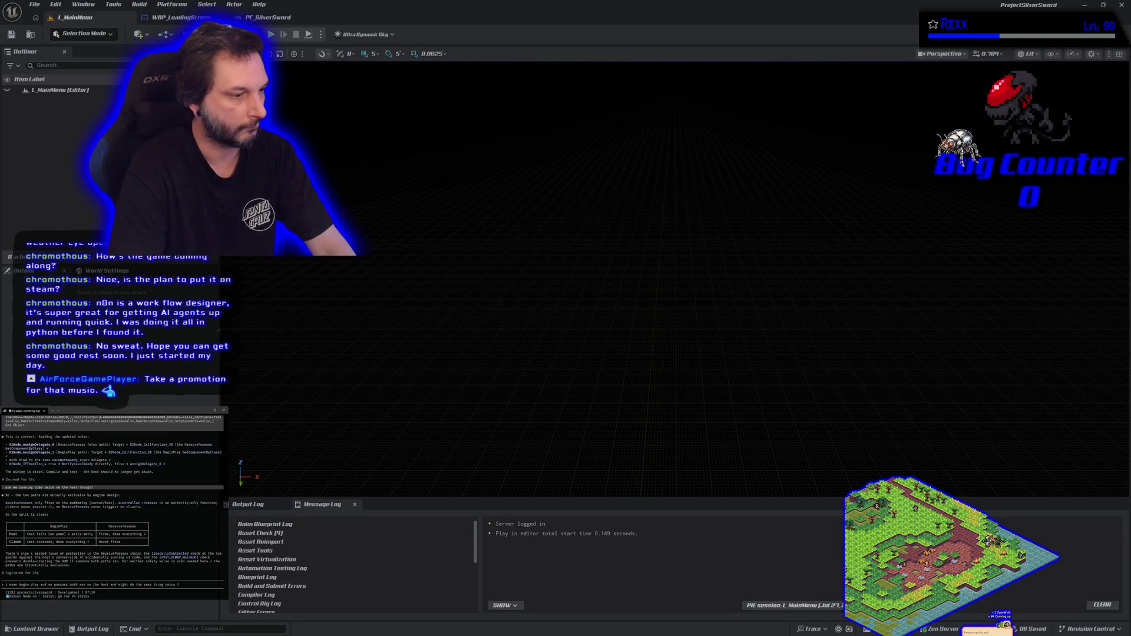
{"action": "key", "text": "Return"}
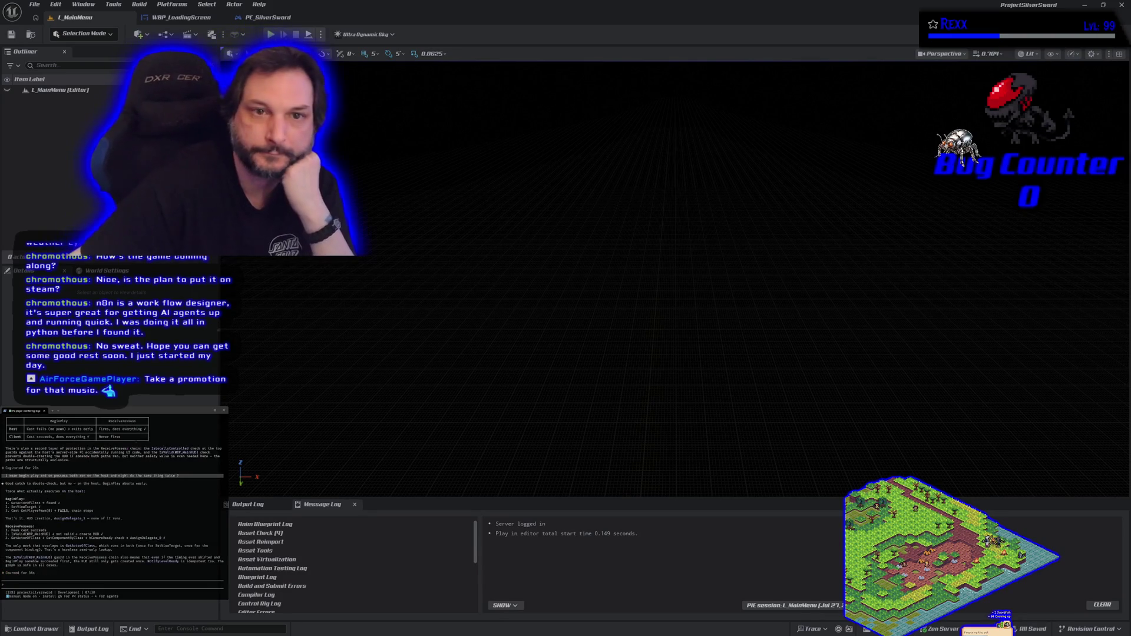
- Open WBP_LoadingScreen, centre its LOADING text, and ask why the host appears in the client's game
{"action": "left_click", "coordinate": [180, 18]}
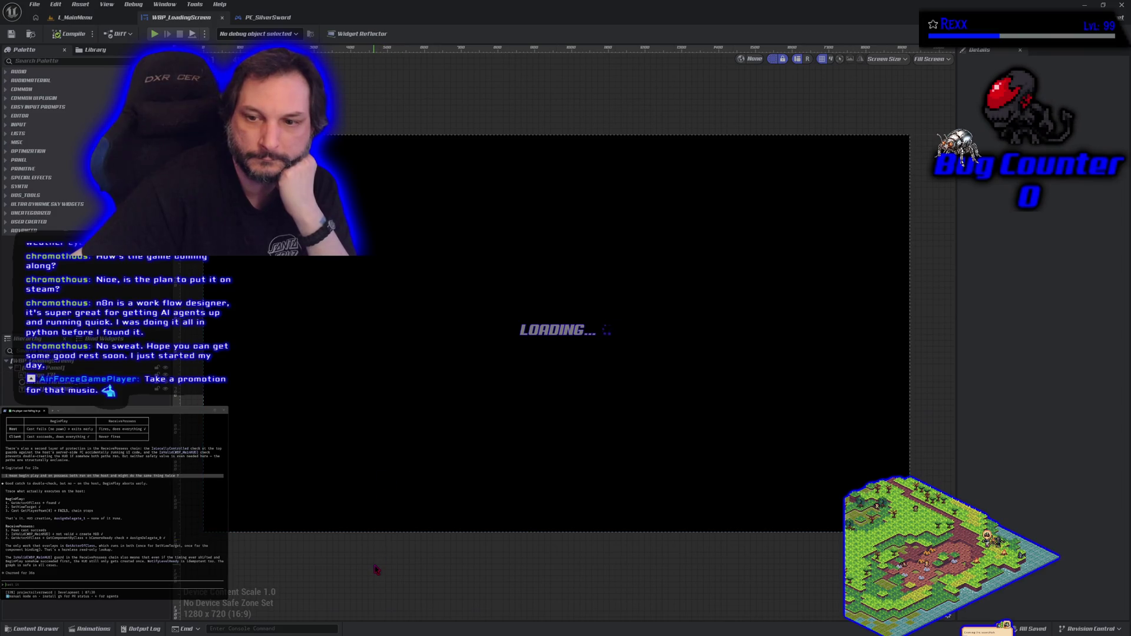
{"action": "scroll", "coordinate": [432, 371], "scroll_direction": "up", "scroll_amount": 3}
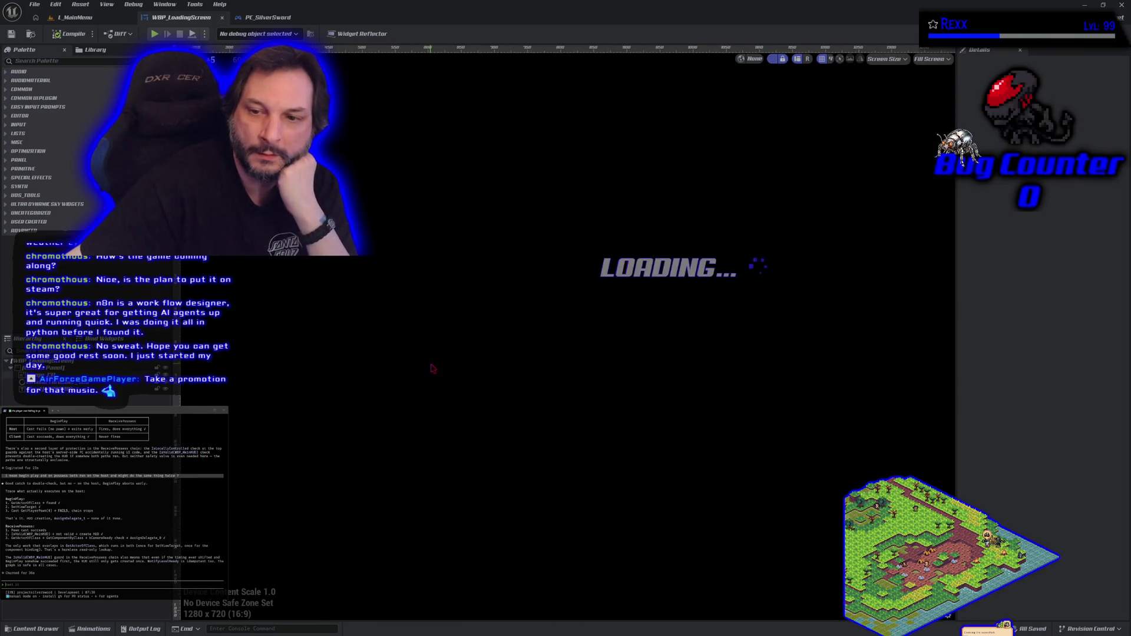
{"action": "mouse_move", "coordinate": [605, 325]}
{"action": "left_mouse_down"}
{"action": "mouse_move", "coordinate": [503, 465]}
{"action": "mouse_move", "coordinate": [472, 450]}
{"action": "left_mouse_up"}
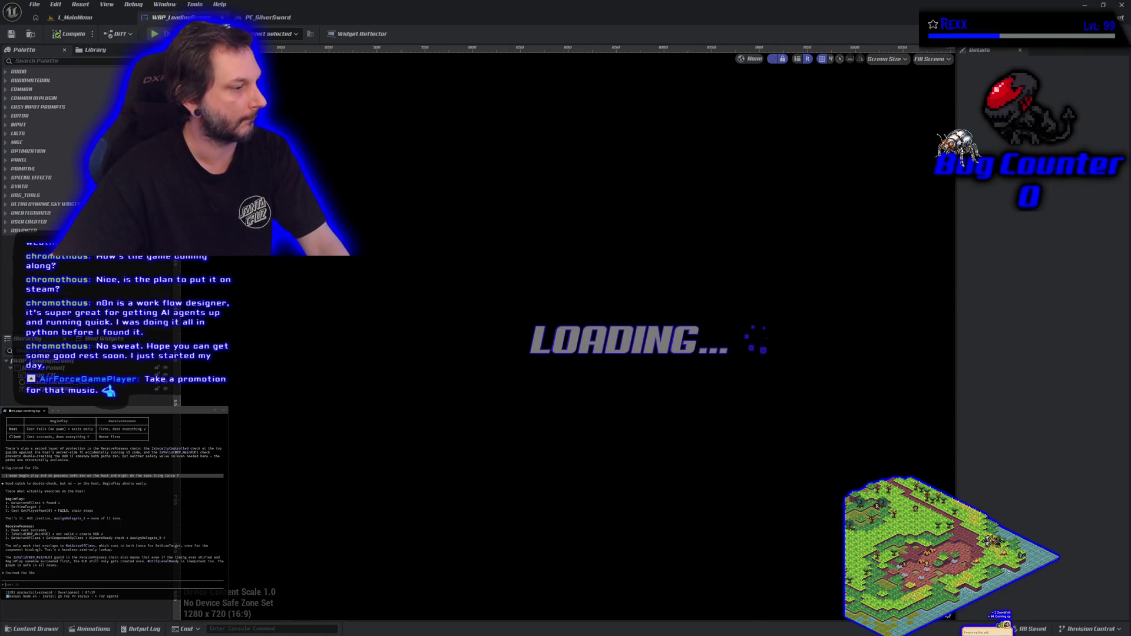
{"action": "type", "text": "if the cast fails then why i"}
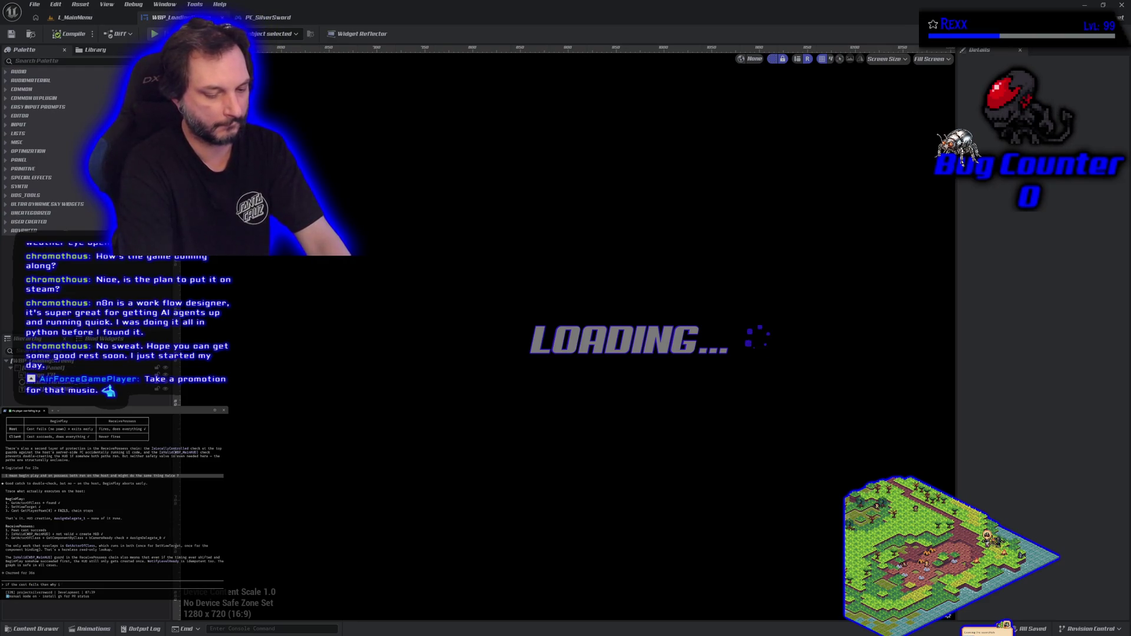
{"action": "type", "text": "pl"}
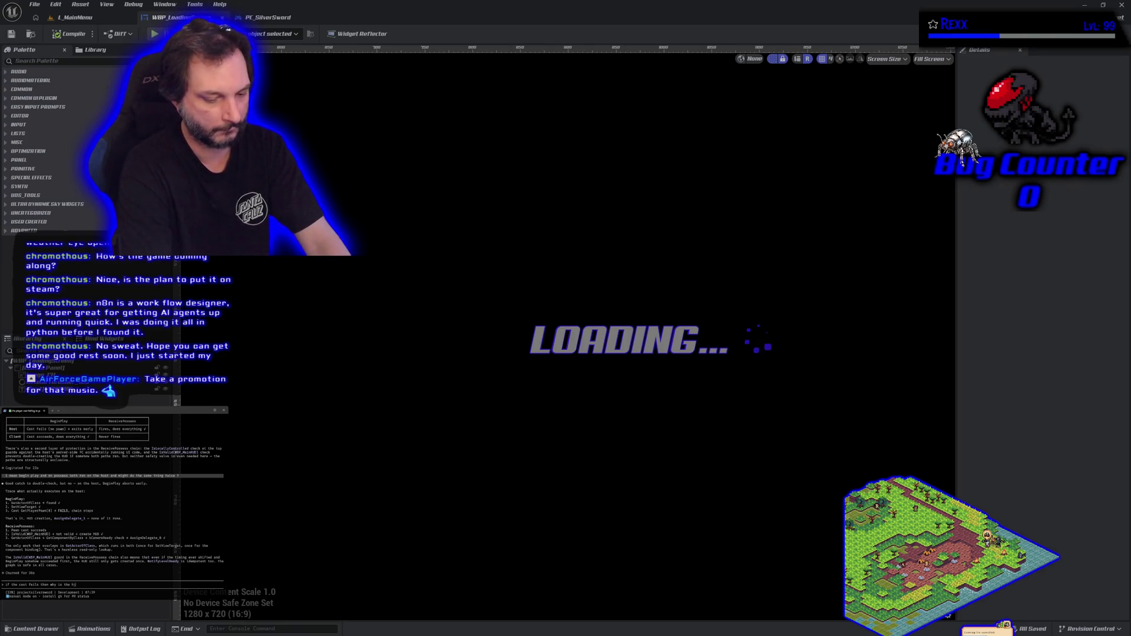
{"action": "type", "text": "layer spawned in the clients game"}
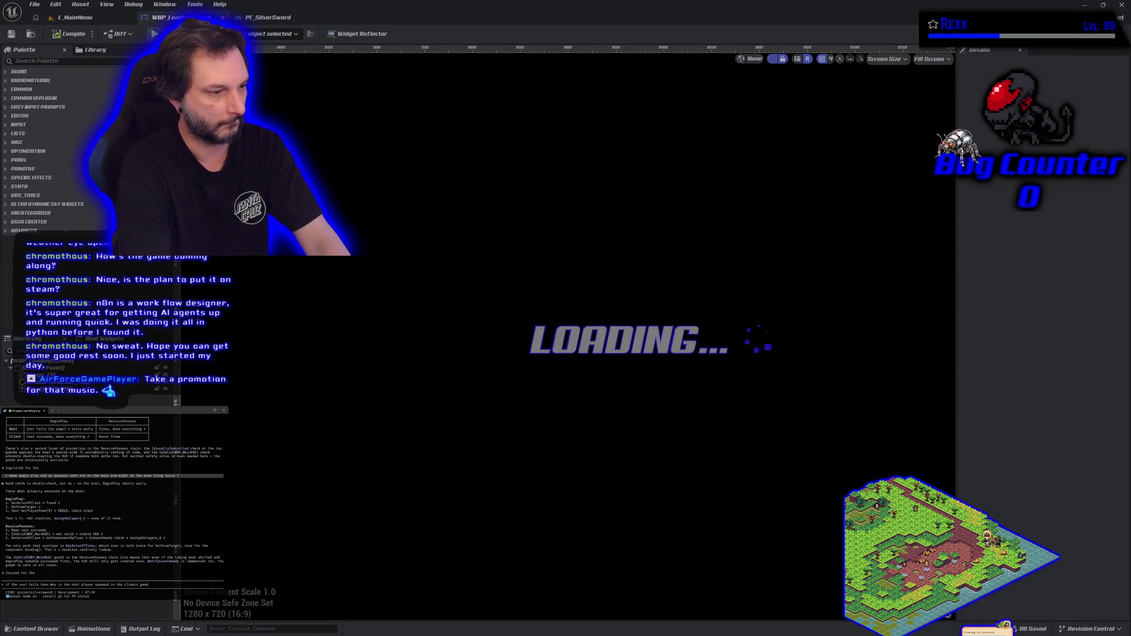
{"action": "type", "text": "?"}
{"action": "key", "text": "Return"}
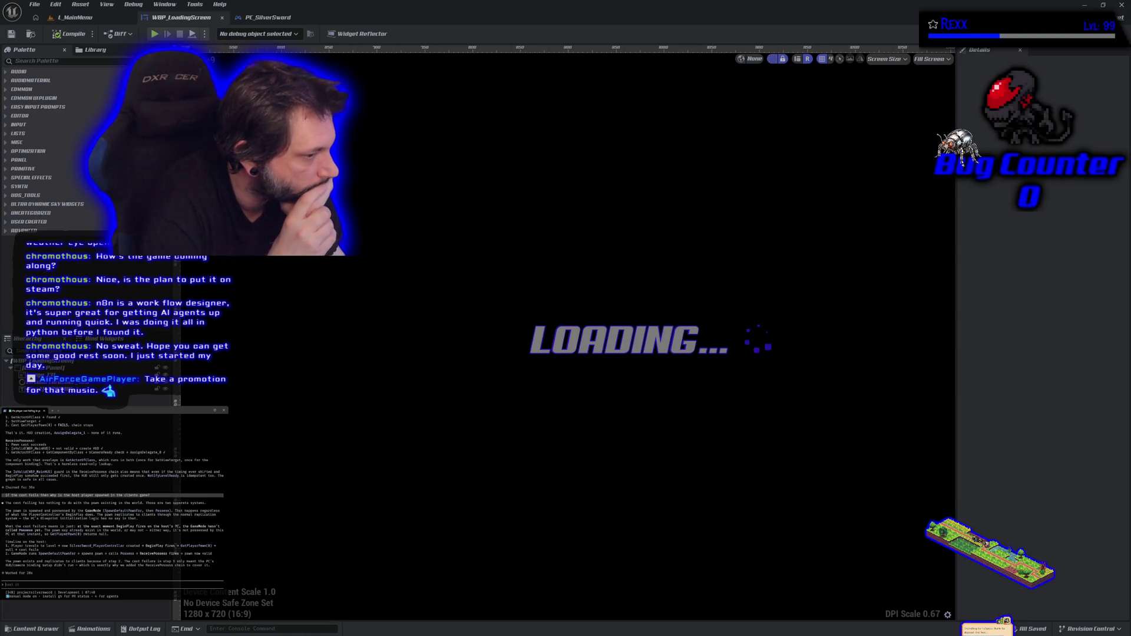
- Ask the coding agent 'how do you know that cast failed?'
{"action": "type", "text": "how"}
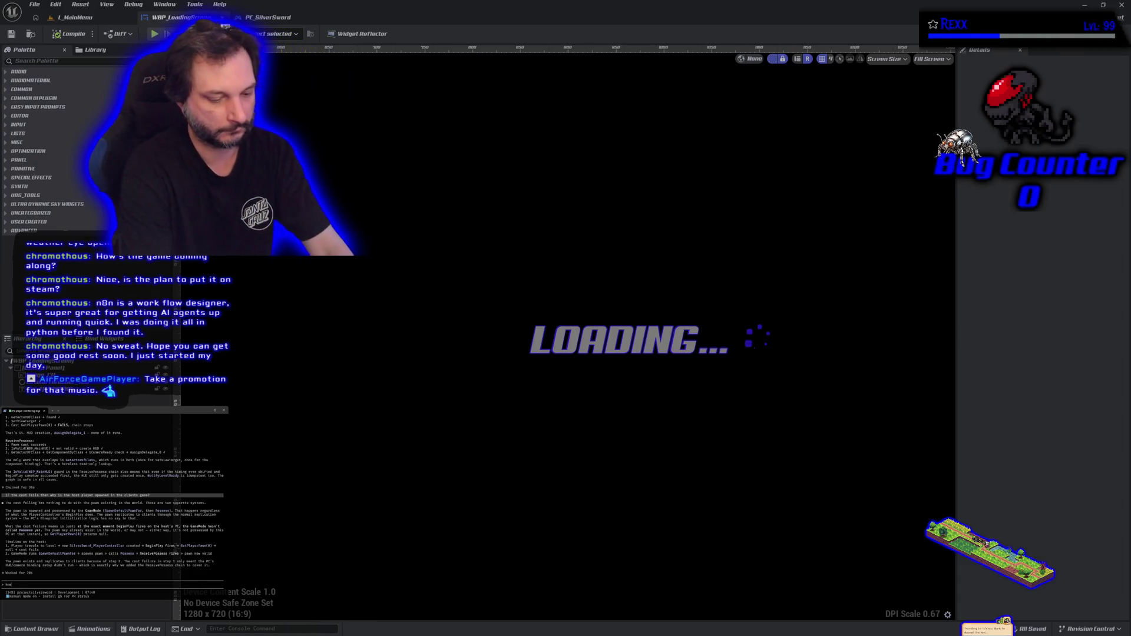
{"action": "type", "text": " do you know"}
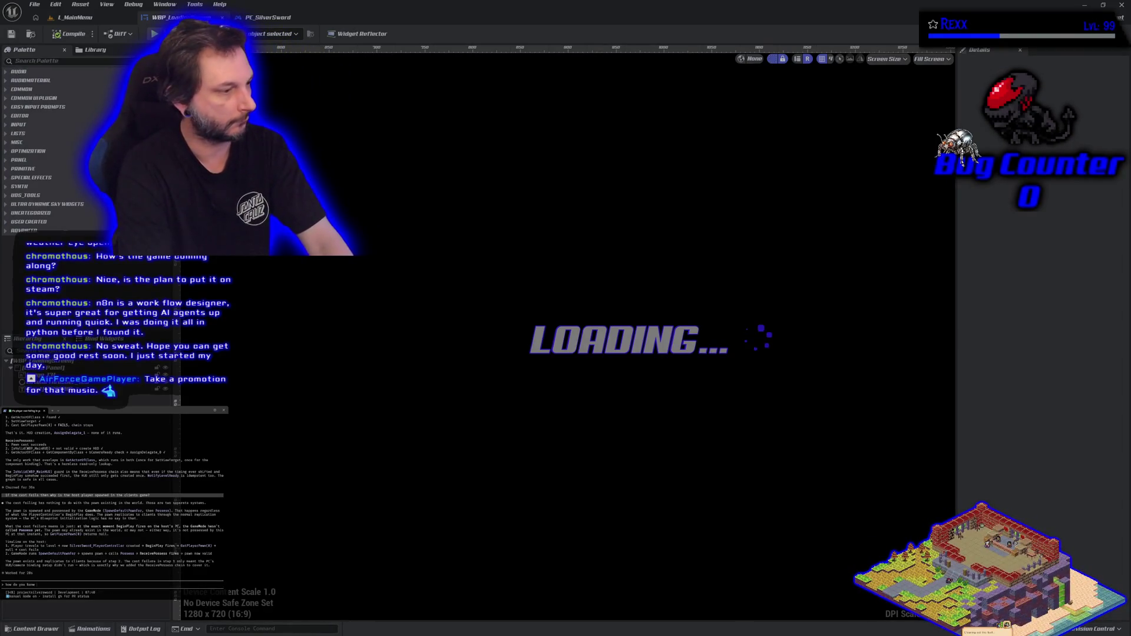
{"action": "type", "text": " that cas"}
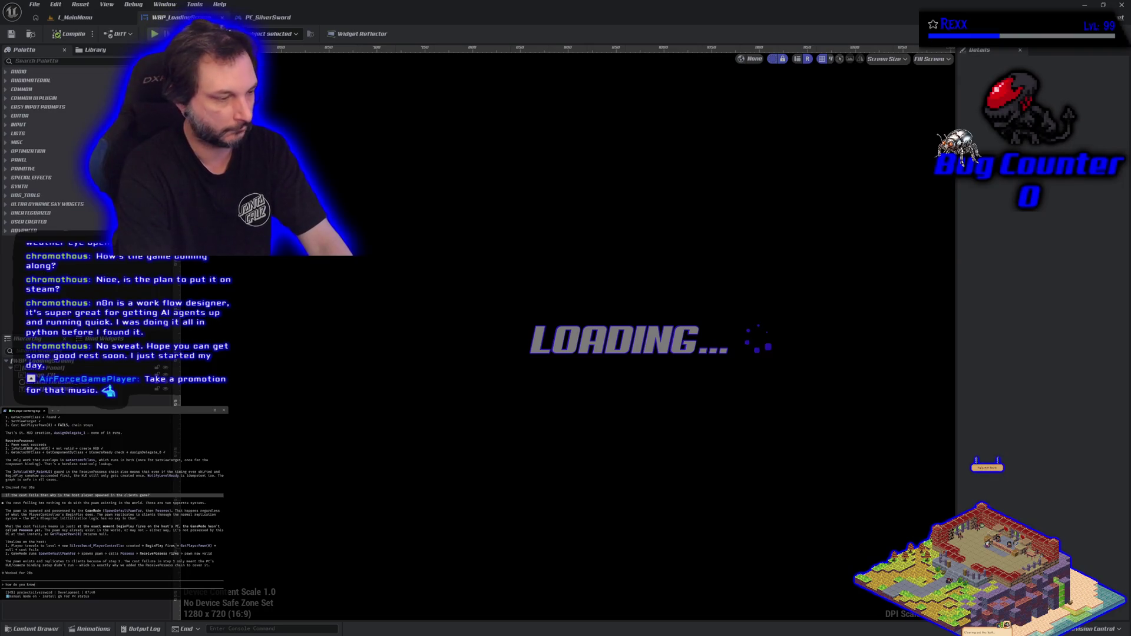
{"action": "type", "text": "t faile"}
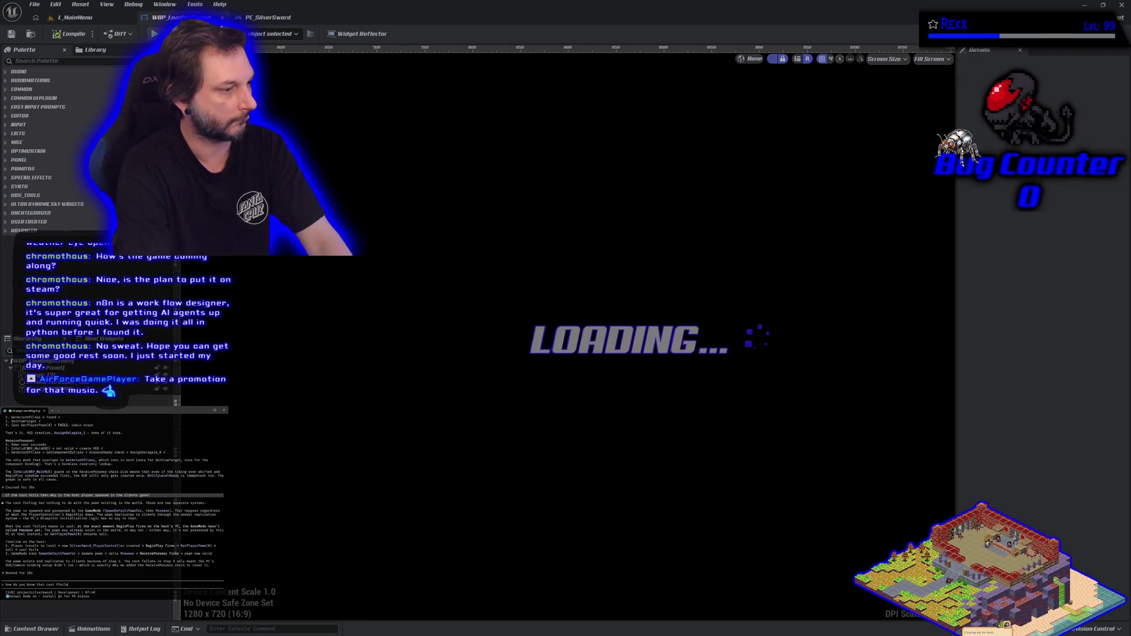
{"action": "type", "text": "d?"}
{"action": "key", "text": "Return"}
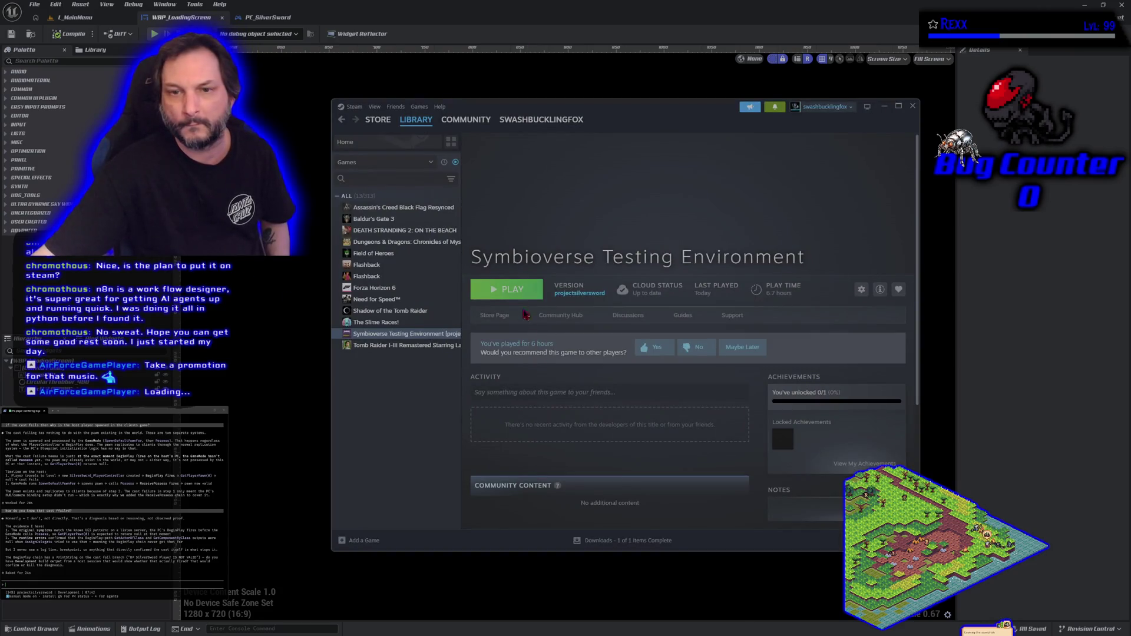
- Add a desktop shortcut for Symbioverse Testing Environment and send the game's log path to the assistant
{"action": "right_click", "coordinate": [415, 335]}
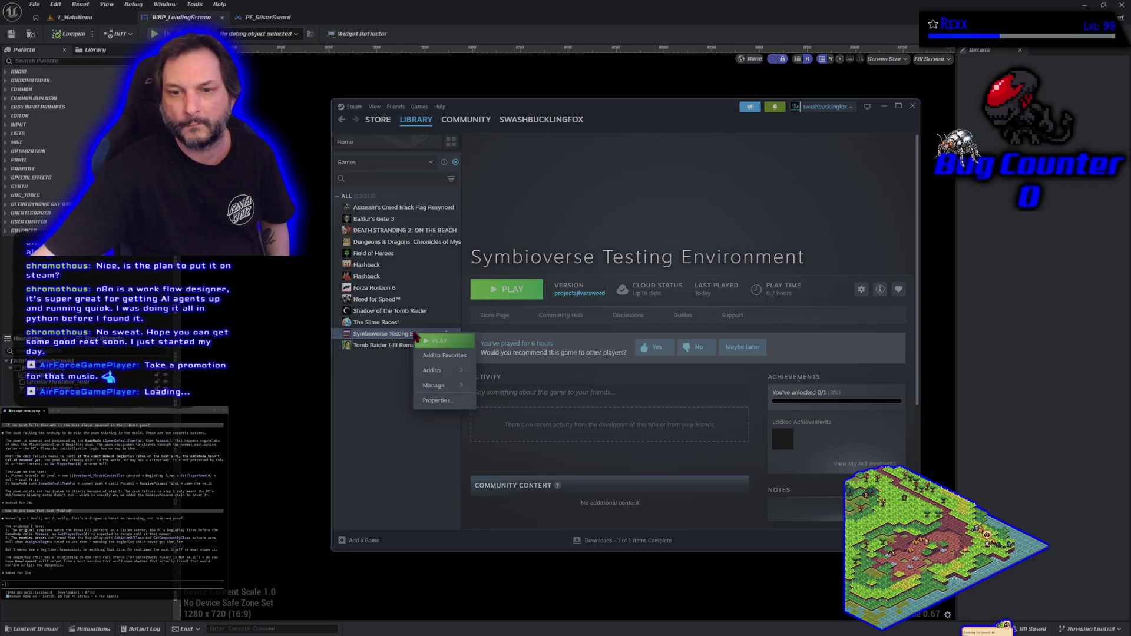
{"action": "mouse_move", "coordinate": [448, 385]}
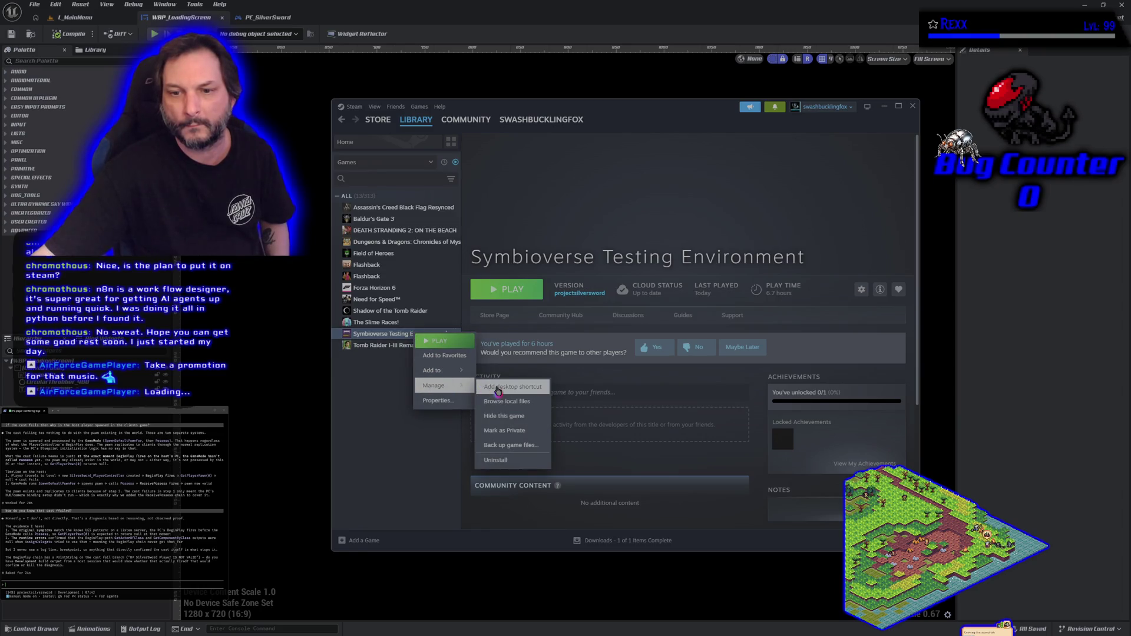
{"action": "left_click", "coordinate": [497, 390]}
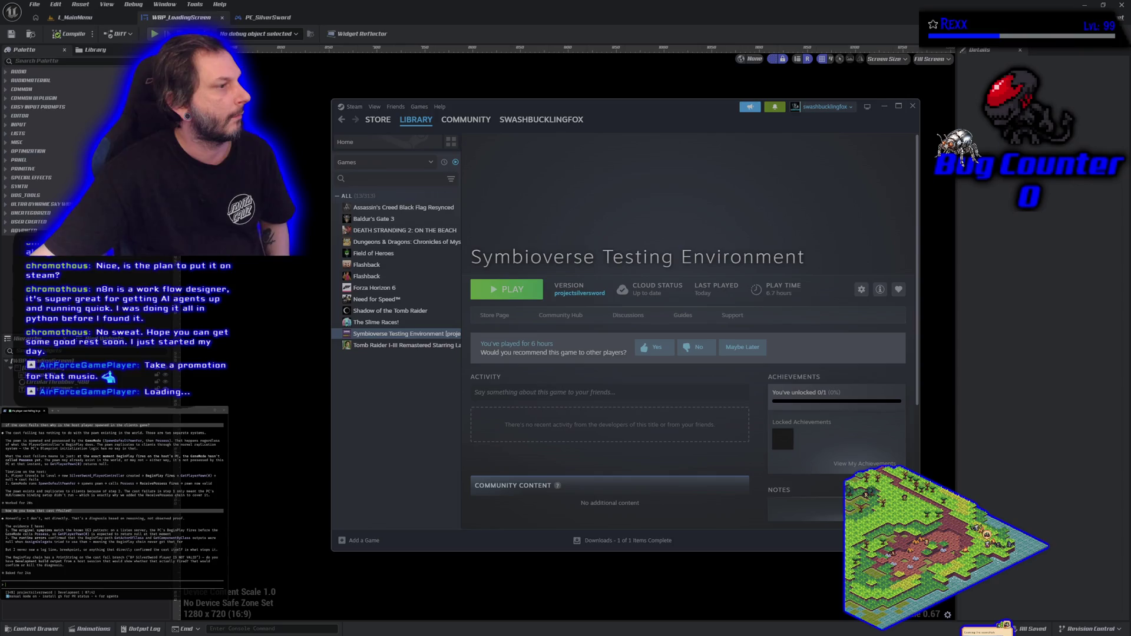
{"action": "key", "text": "ctrl+v"}
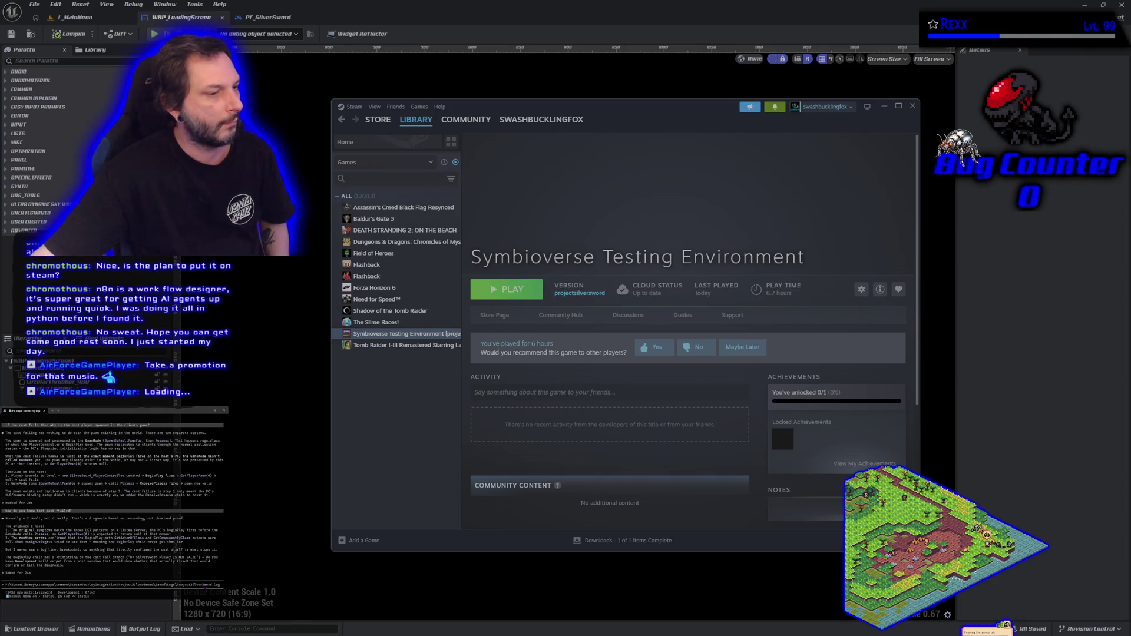
{"action": "key", "text": "Return"}
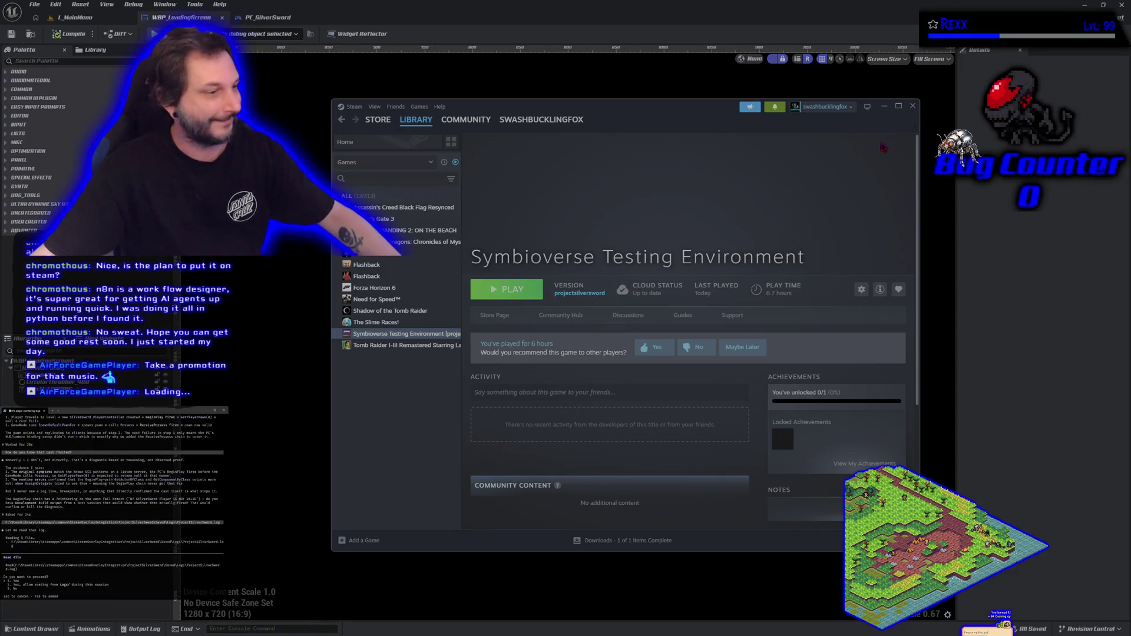
- Minimize Steam to reveal the LOADING... widget and approve the assistant's proceed prompt
{"action": "left_click", "coordinate": [885, 106]}
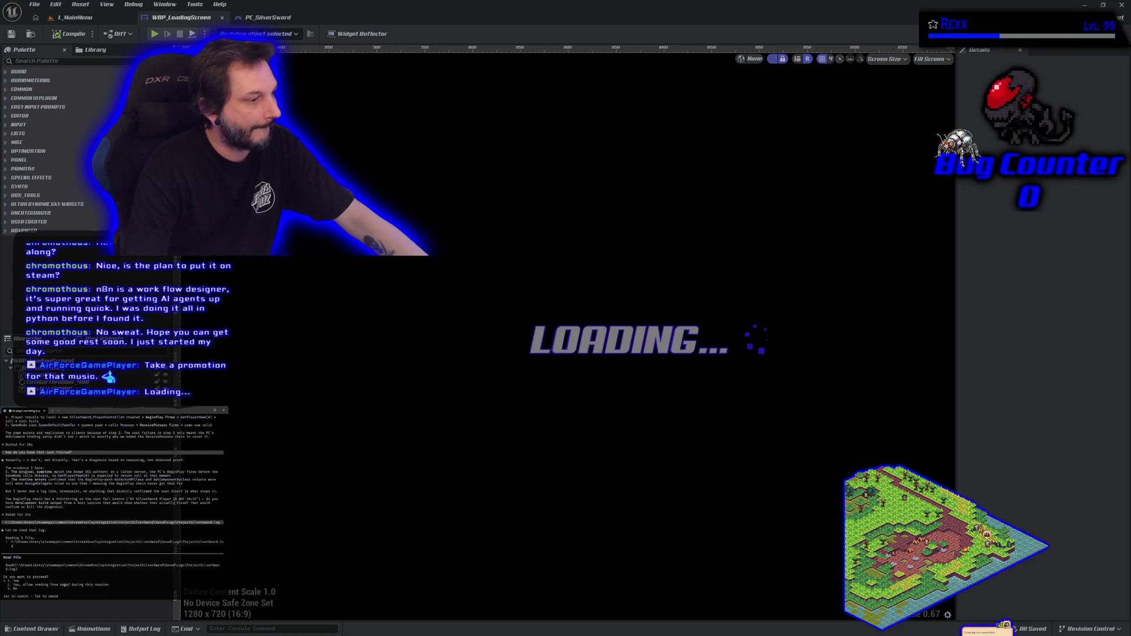
{"action": "key", "text": "Return"}
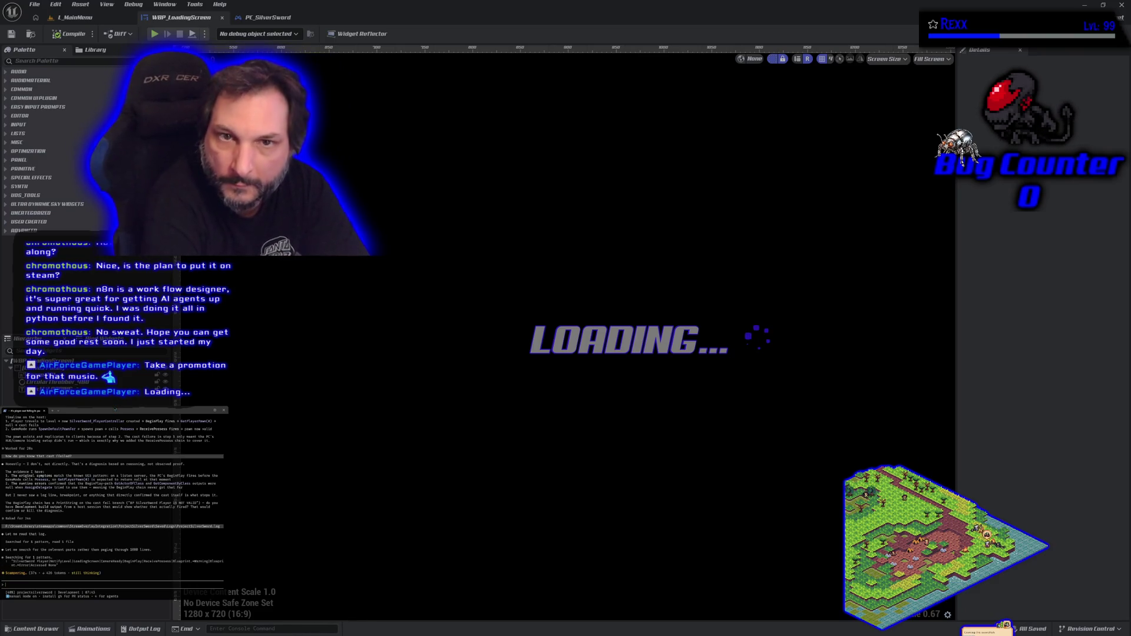
- Switch to PC_SilverSword's EventGraph, centre its nodes, and begin typing a follow-up question
{"action": "left_click", "coordinate": [296, 23]}
{"action": "scroll", "coordinate": [647, 239], "scroll_direction": "up", "scroll_amount": 3}
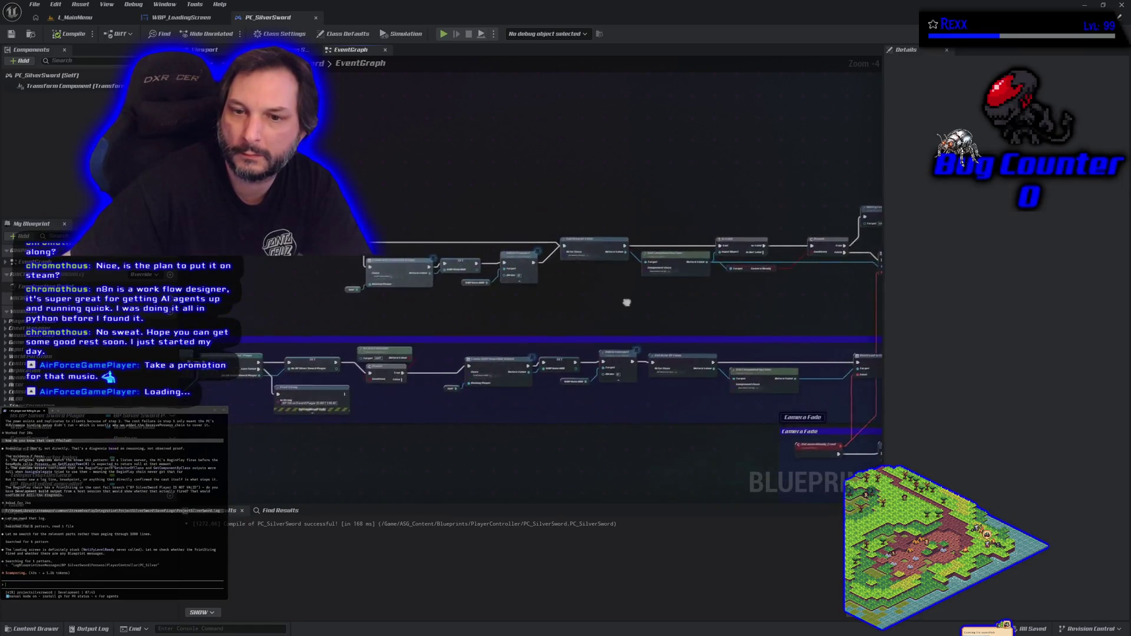
{"action": "scroll", "coordinate": [397, 243], "scroll_direction": "down", "scroll_amount": 2}
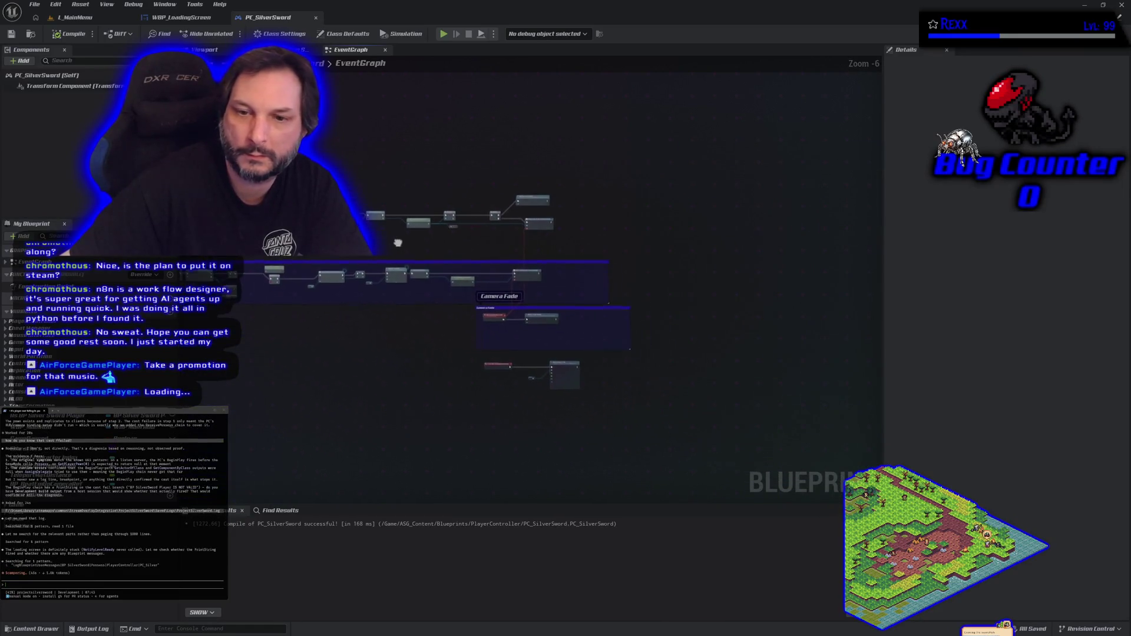
{"action": "left_click_drag", "start_coordinate": [398, 243], "coordinate": [471, 303]}
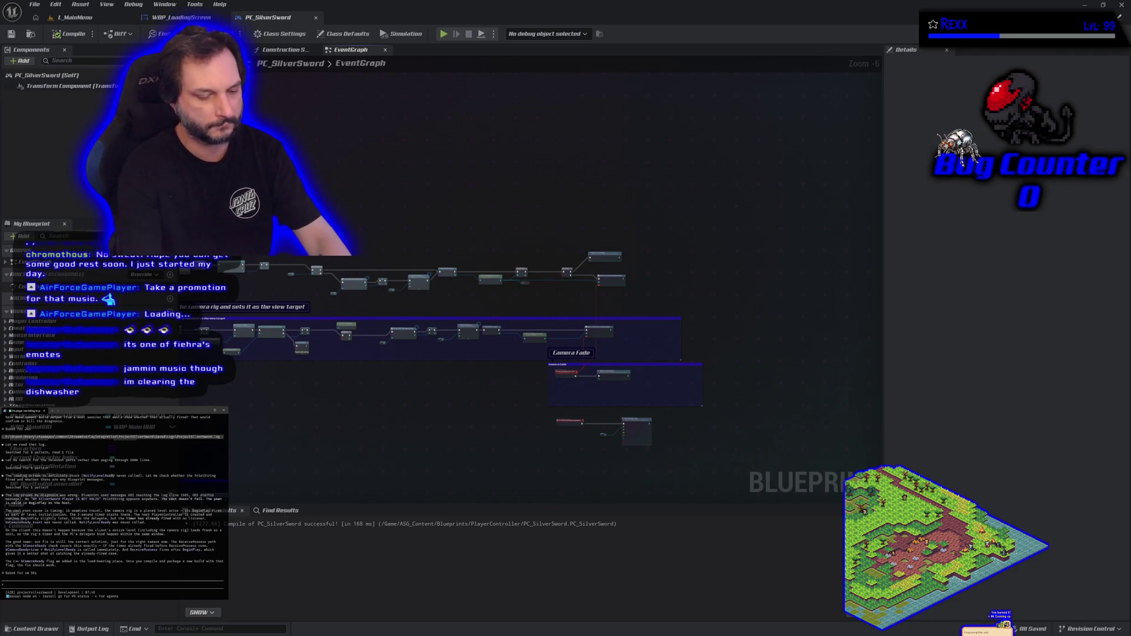
{"action": "type", "text": "but are we running some of th"}
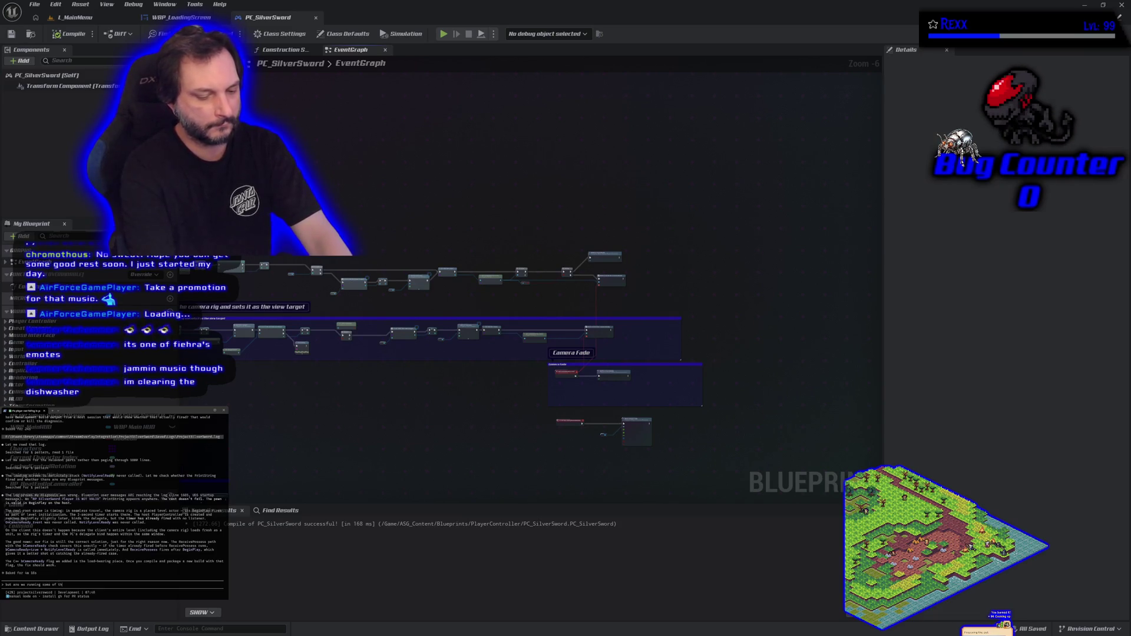
- Ask the assistant if that stuff runs twice on the host and/or clients, fixing a typo
{"action": "type", "text": "to"}
{"action": "type", "text": " on the"}
{"action": "type", "text": "t"}
{"action": "type", "text": "?"}
{"action": "type", "text": "and client"}
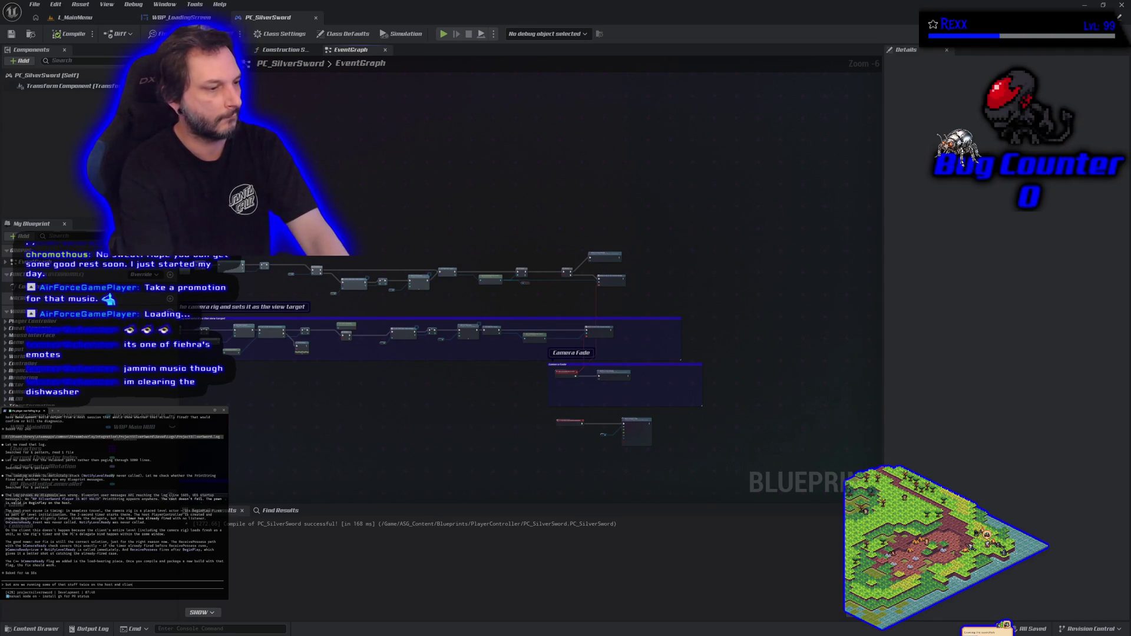
{"action": "key", "text": "BackSpace"}
{"action": "key", "text": "BackSpace"}
{"action": "key", "text": "BackSpace"}
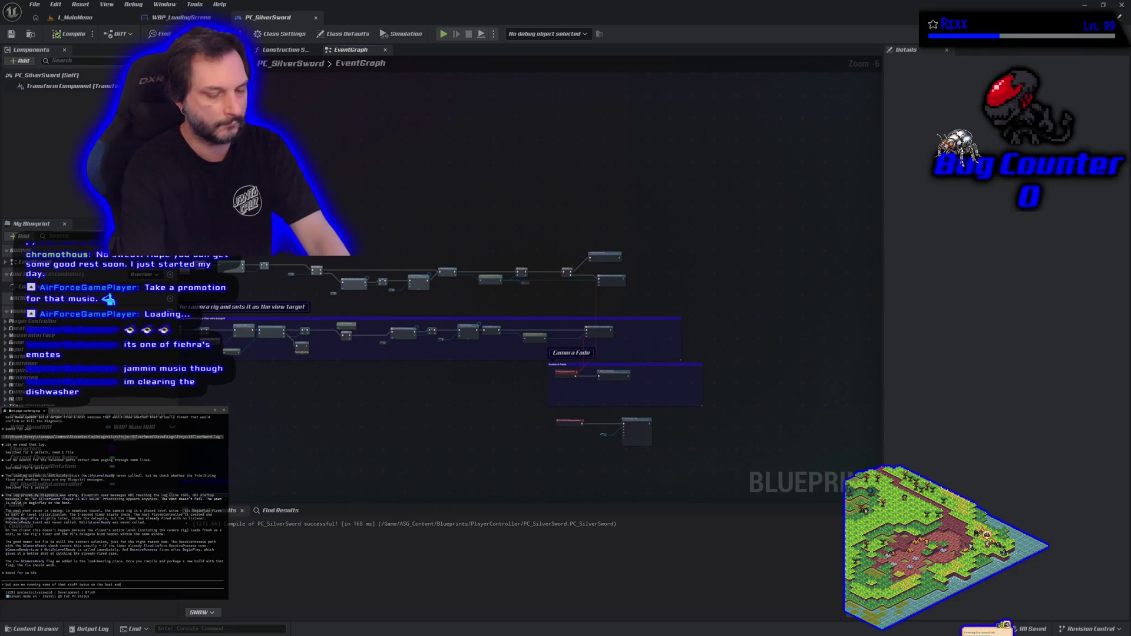
{"action": "type", "text": "/or cli"}
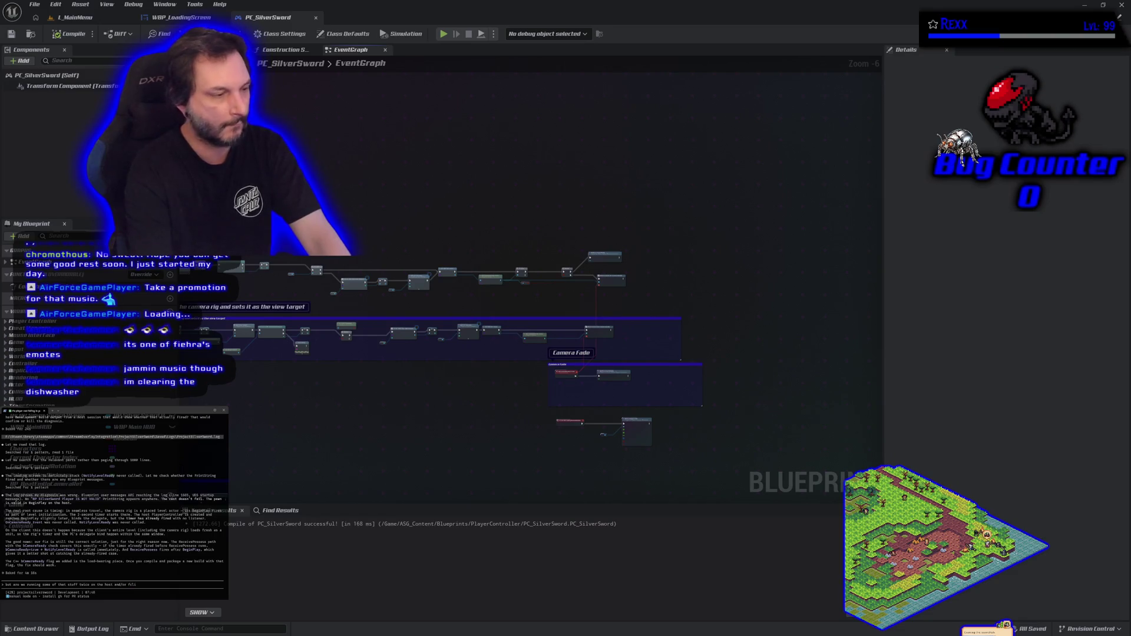
{"action": "type", "text": "?"}
{"action": "key", "text": "Return"}
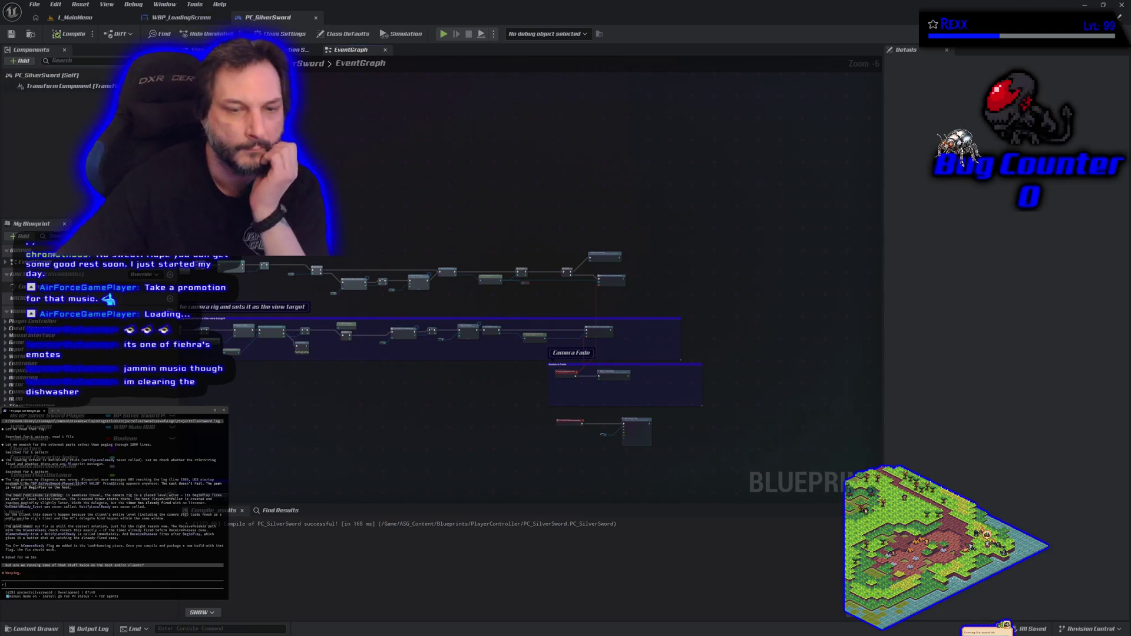
{"action": "left_click_drag", "start_coordinate": [181, 260], "coordinate": [383, 253]}
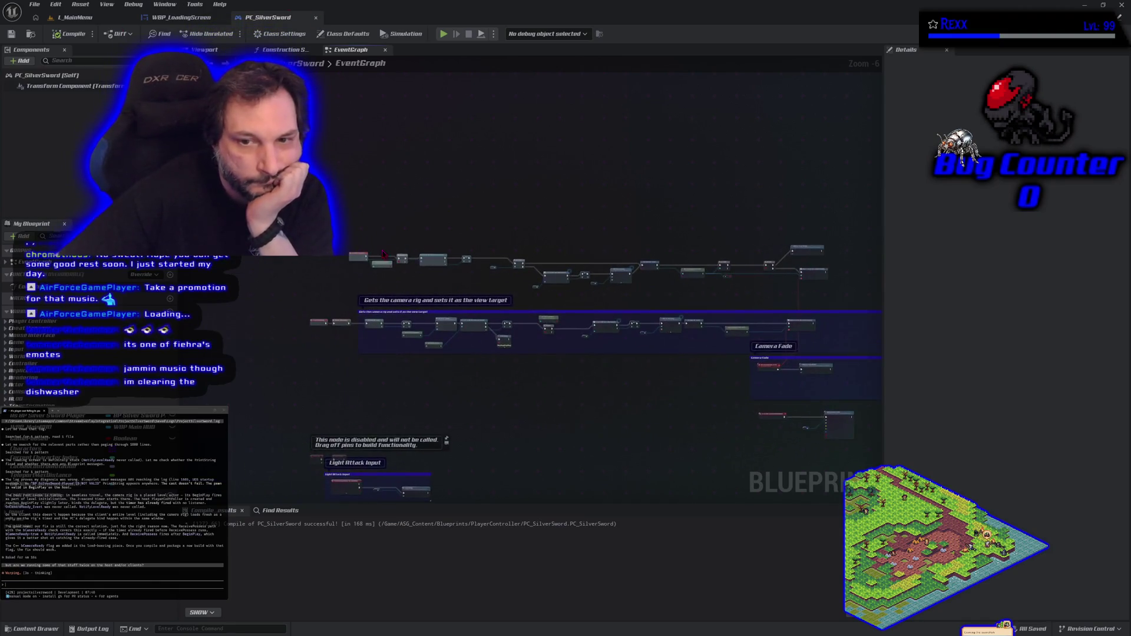
{"action": "scroll", "coordinate": [383, 253], "scroll_direction": "up", "scroll_amount": 6}
{"action": "left_click_drag", "start_coordinate": [497, 356], "coordinate": [378, 318]}
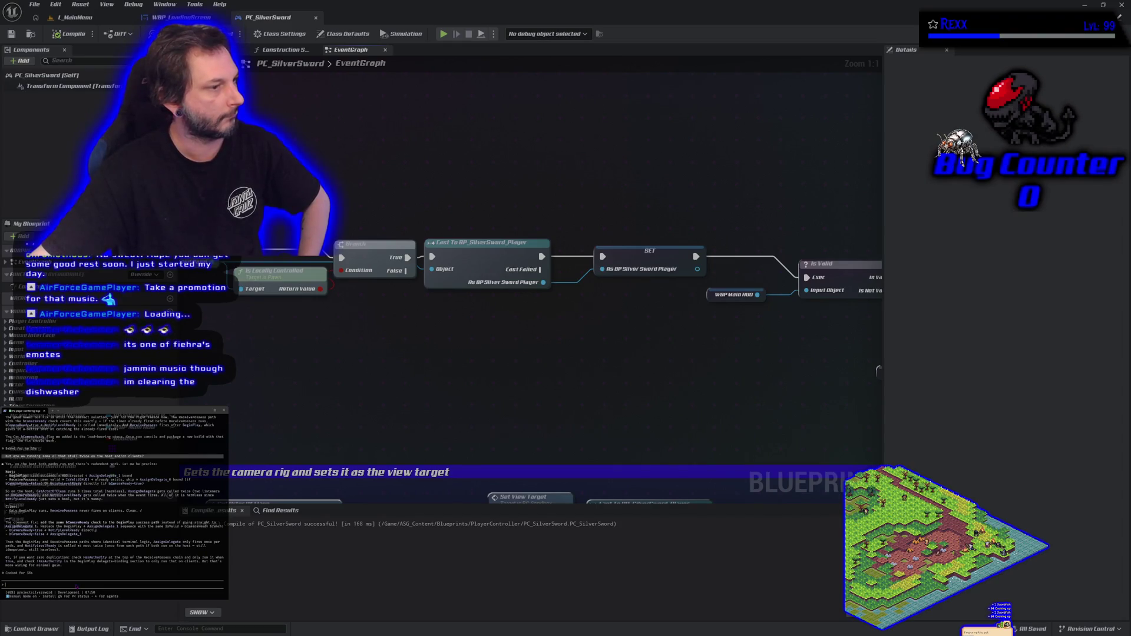
{"action": "type", "text": "walk"}
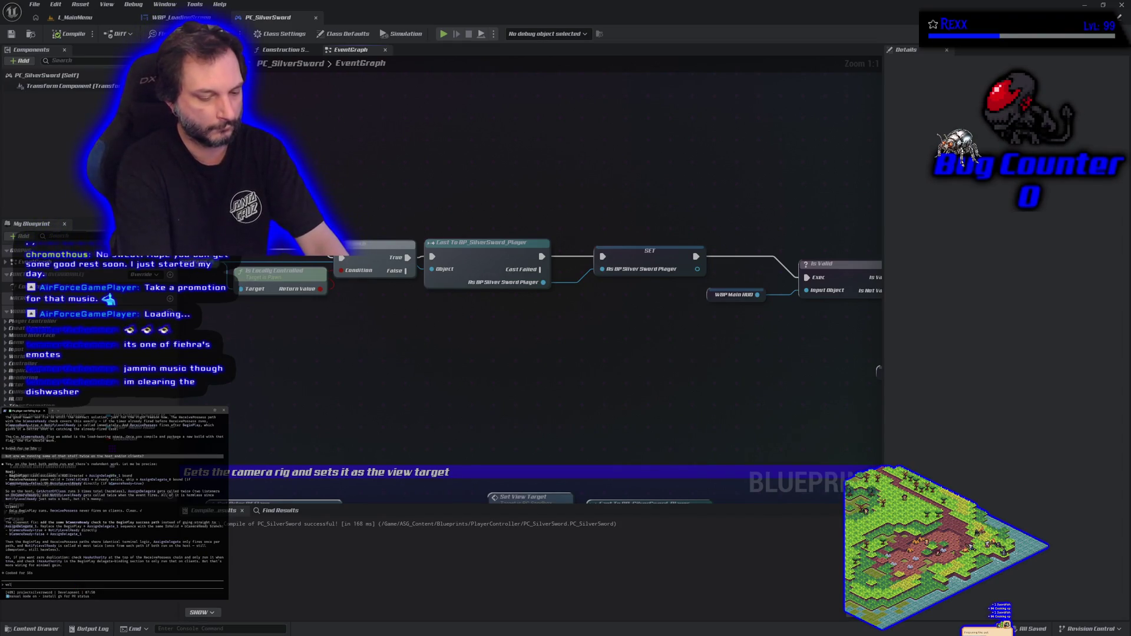
{"action": "type", "text": " me throu"}
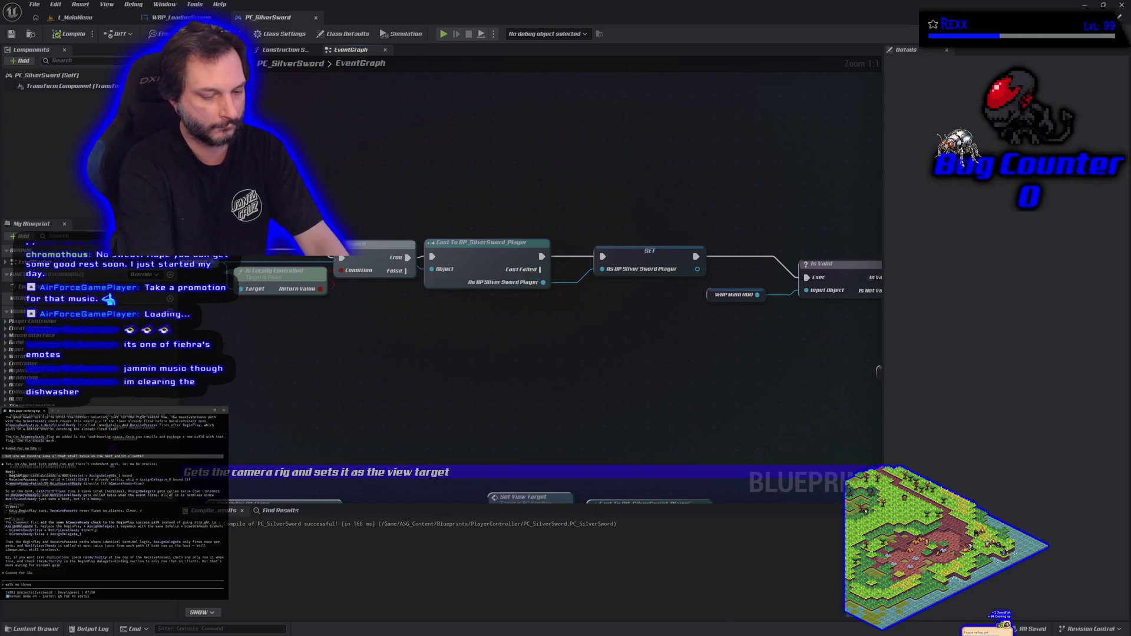
{"action": "type", "text": "gh the clean fix"}
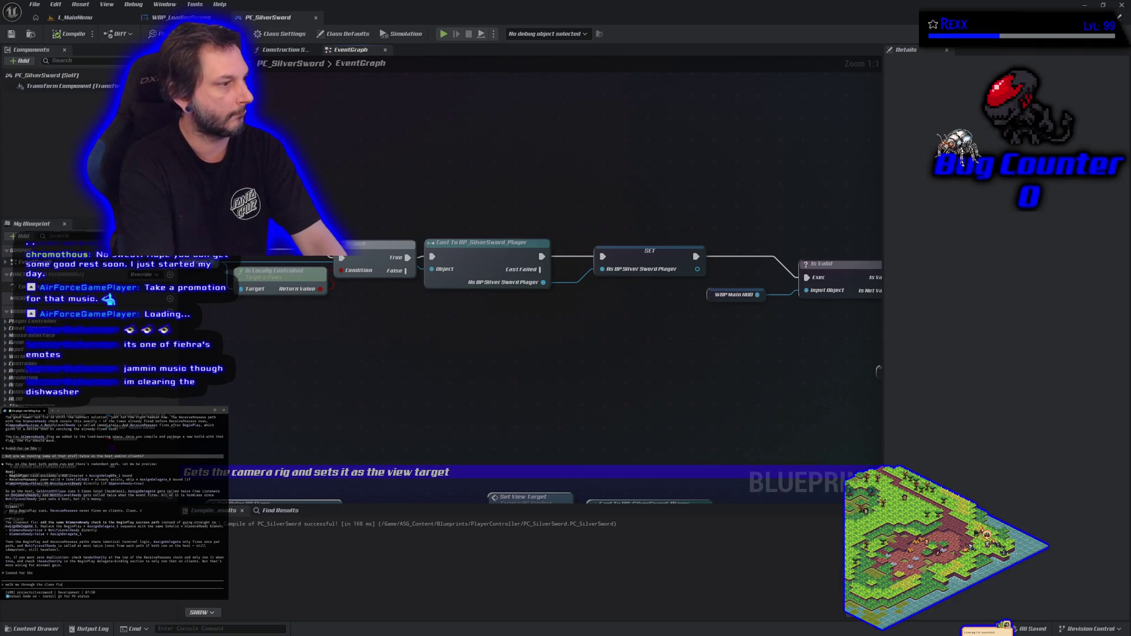
- Request the clean-fix walkthrough and ask whether it's the standard studio way to do it
{"action": "key", "text": "Return"}
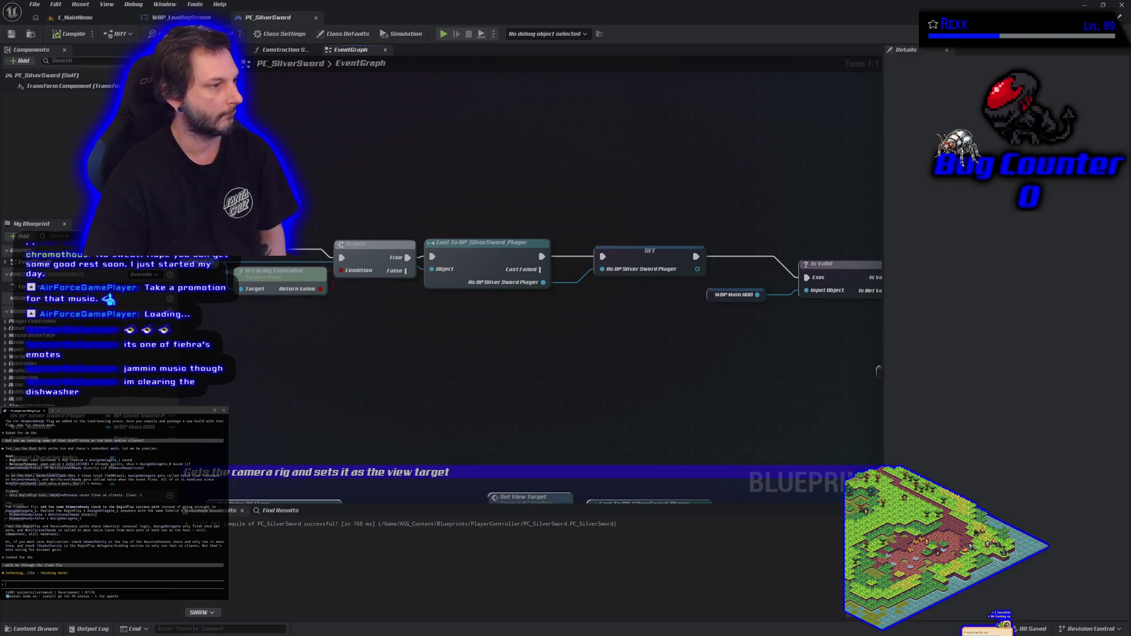
{"action": "type", "text": "which is the same c"}
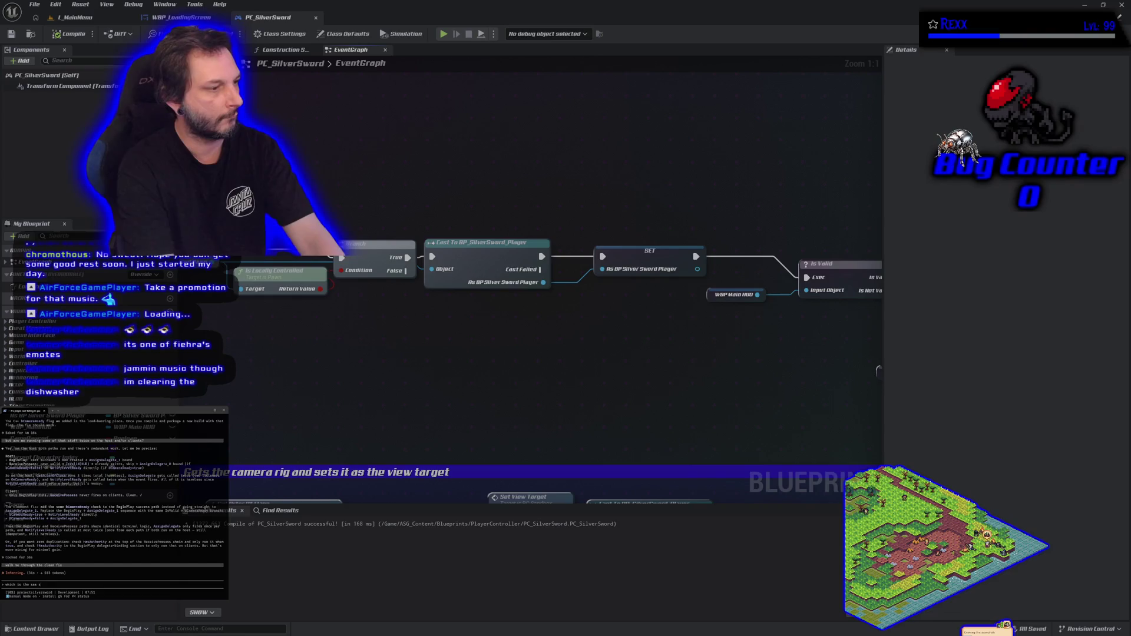
{"action": "type", "text": "tuf"}
{"action": "type", "text": "way to do it"}
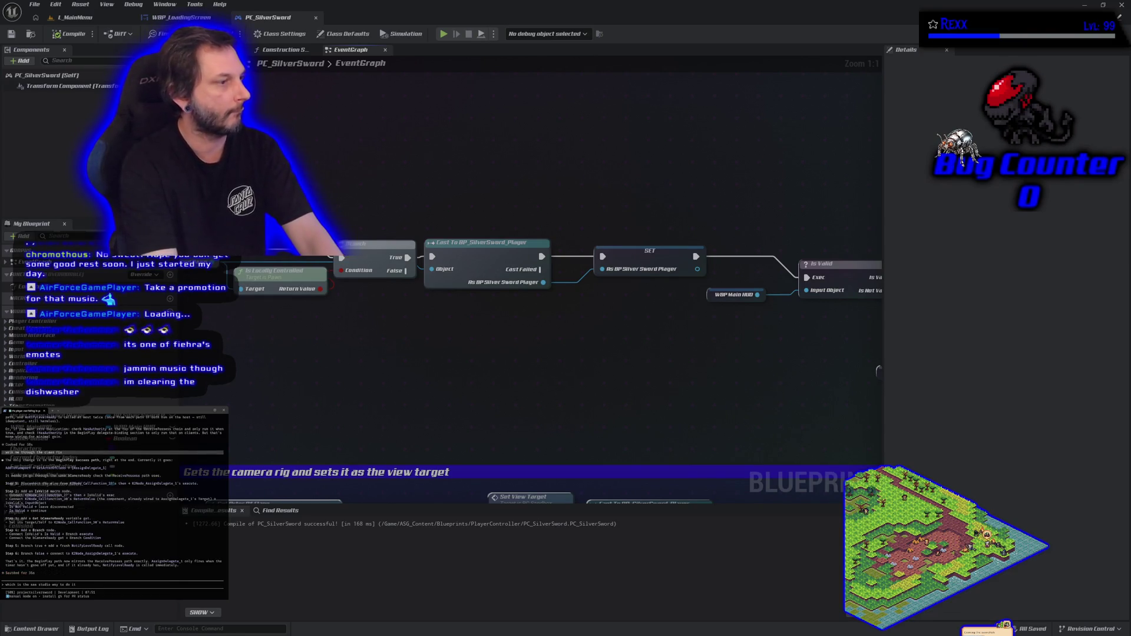
{"action": "key", "text": "Return"}
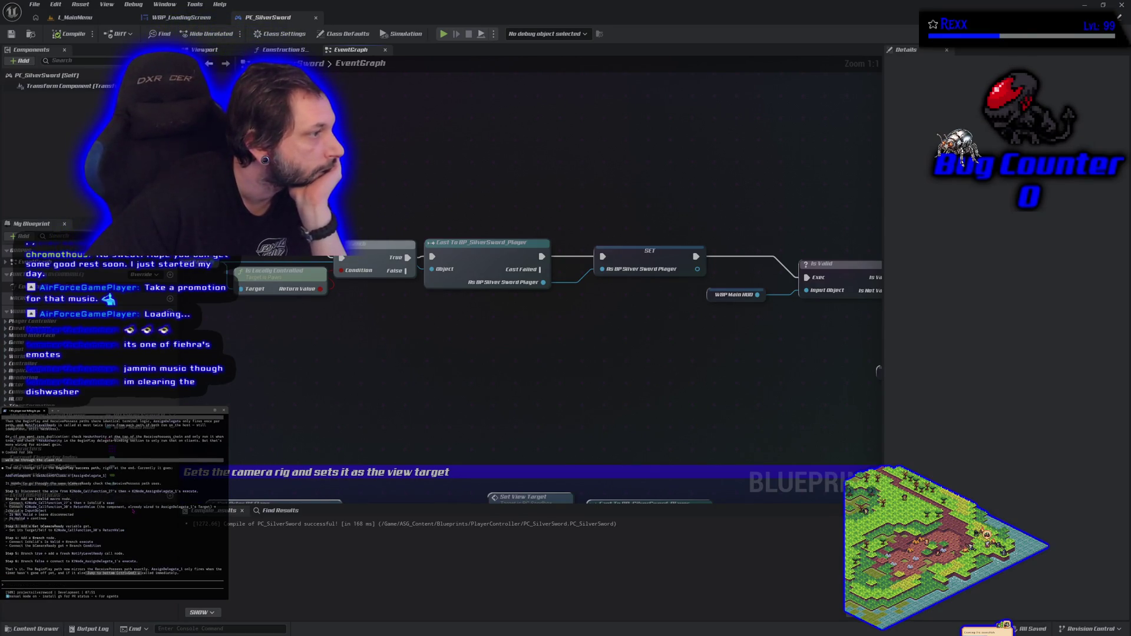
- Scroll through the step-by-step rewiring reply and pan the event graph toward other nodes
{"action": "scroll", "coordinate": [133, 511], "scroll_direction": "down", "scroll_amount": 10}
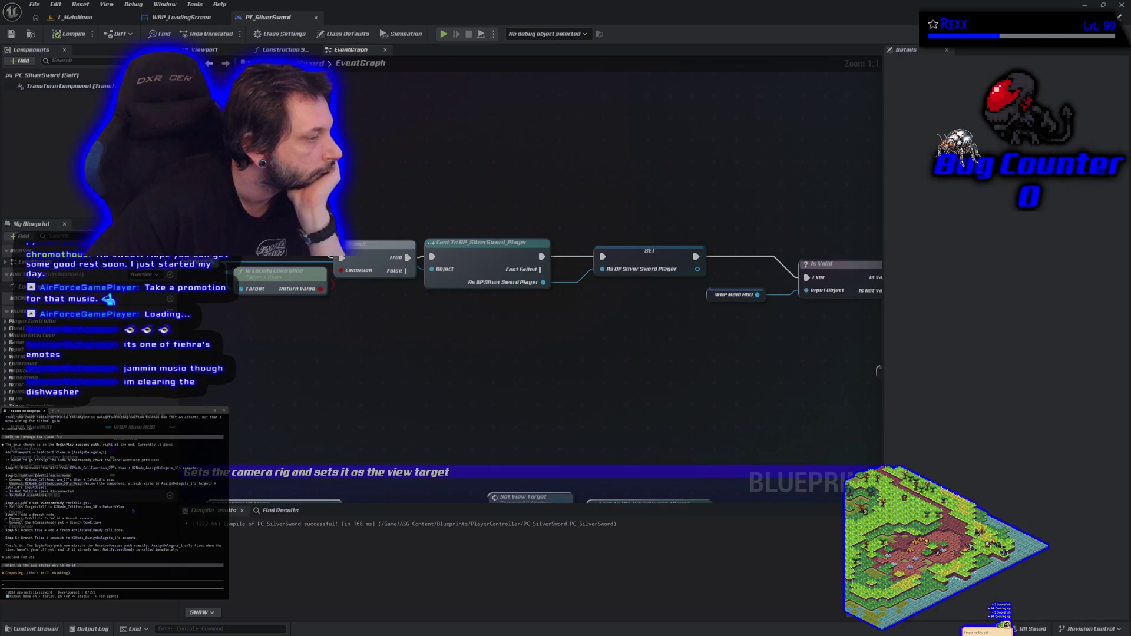
{"action": "scroll", "coordinate": [133, 511], "scroll_direction": "up", "scroll_amount": 5}
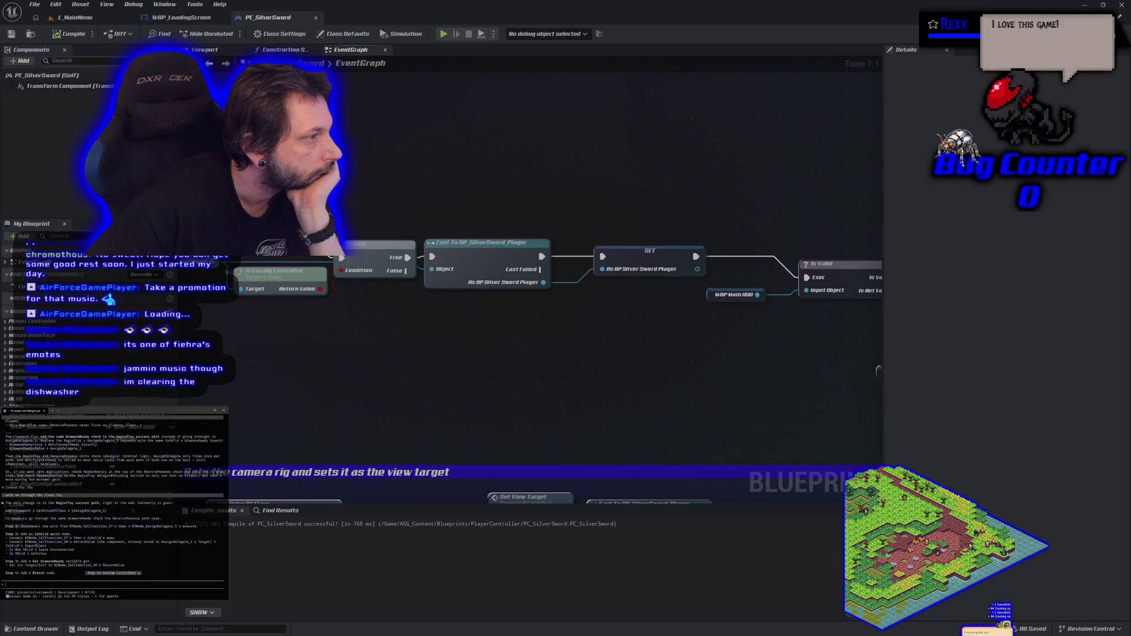
{"action": "scroll", "coordinate": [133, 512], "scroll_direction": "up", "scroll_amount": 3}
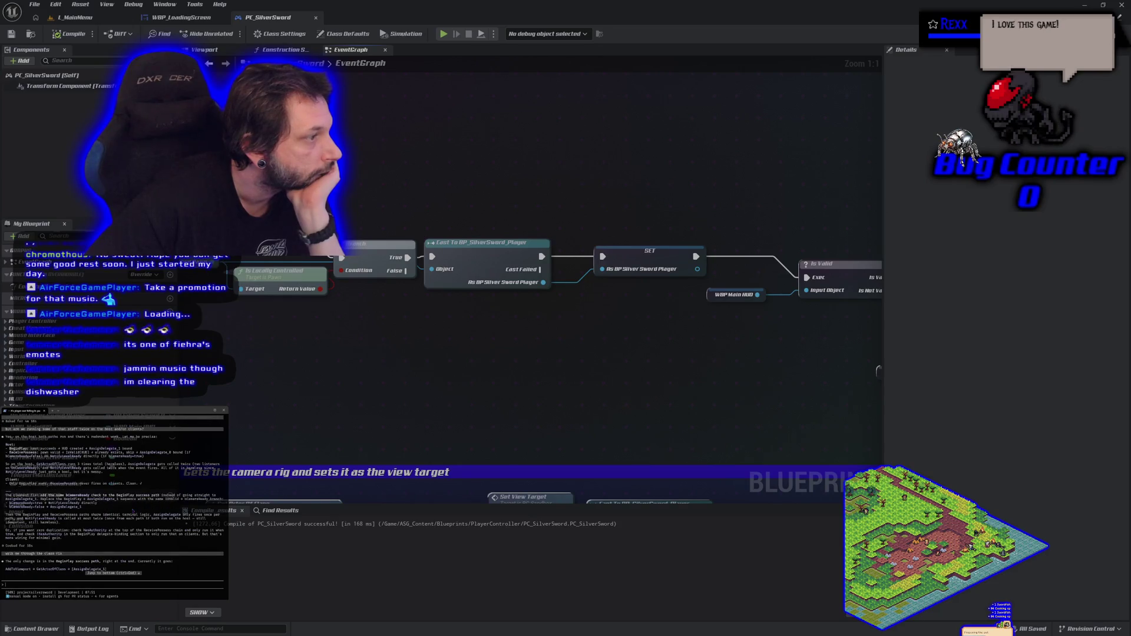
{"action": "scroll", "coordinate": [133, 512], "scroll_direction": "down", "scroll_amount": 10}
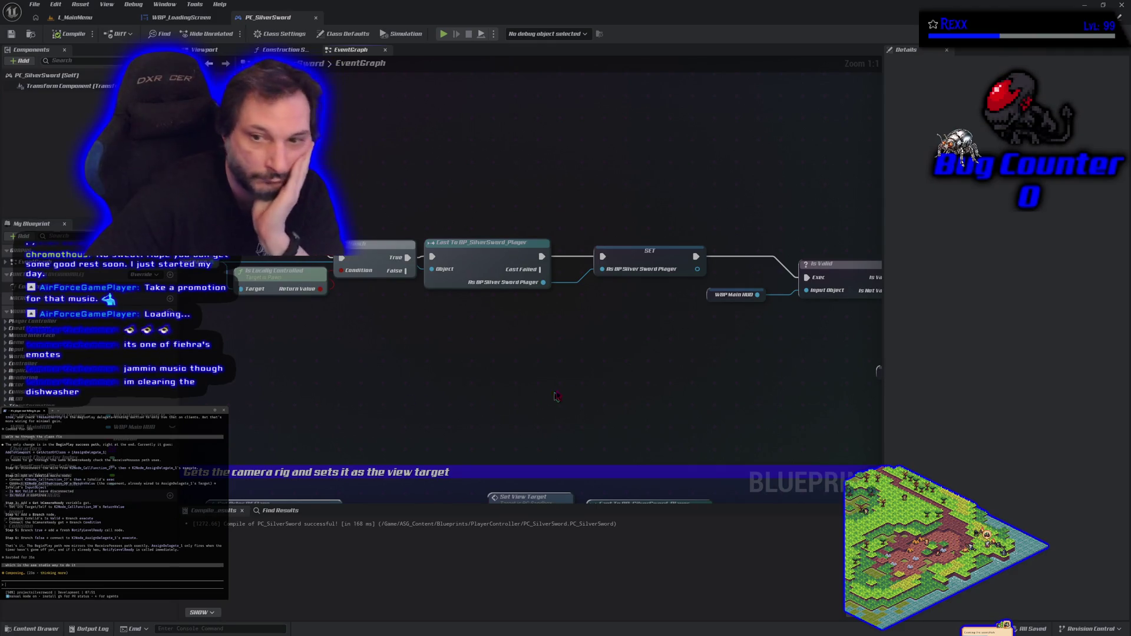
{"action": "mouse_move", "coordinate": [657, 368]}
{"action": "left_mouse_down"}
{"action": "mouse_move", "coordinate": [536, 348]}
{"action": "mouse_move", "coordinate": [526, 326]}
{"action": "left_mouse_up"}
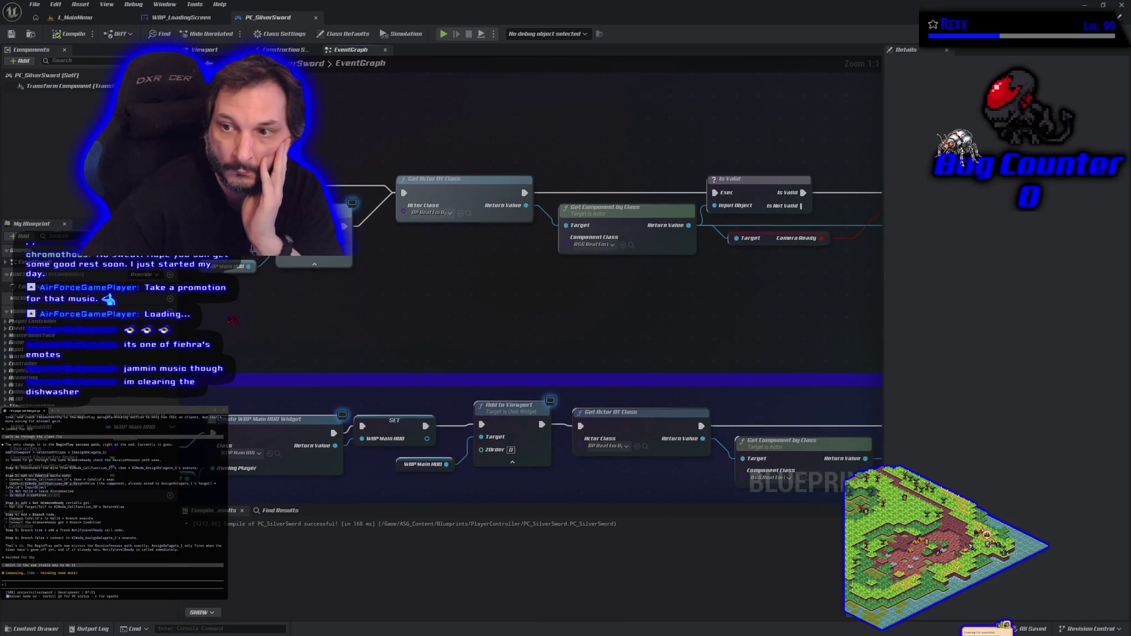
- Zoom out to the camera-check rows, select the Get Camera Ready and Branch nodes, and paste copies
{"action": "scroll", "coordinate": [471, 309], "scroll_direction": "down", "scroll_amount": 3}
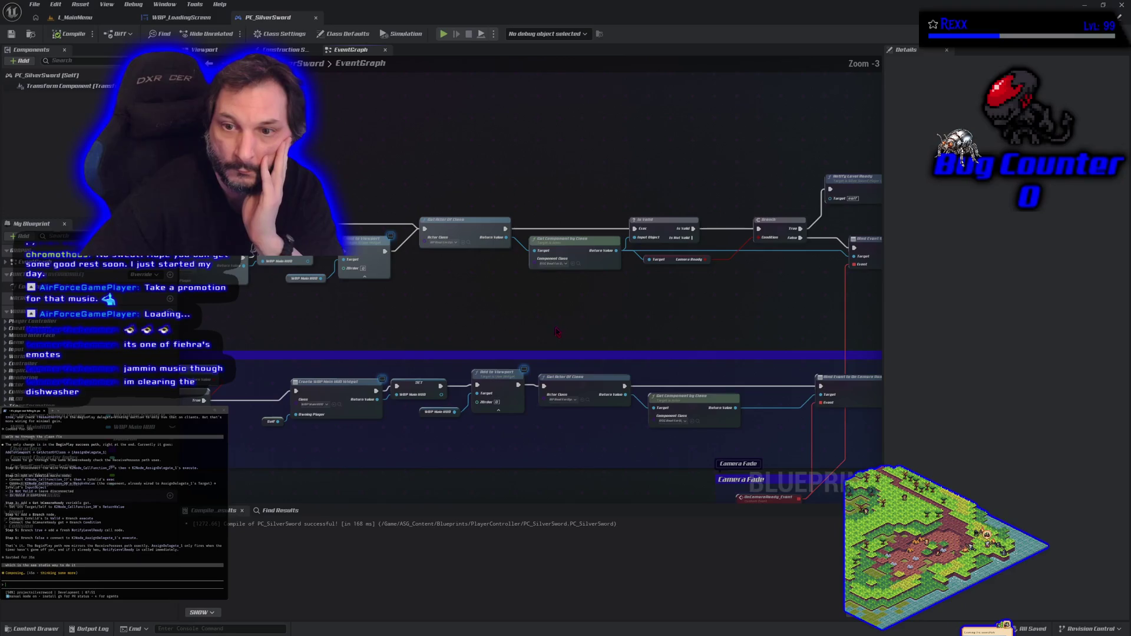
{"action": "mouse_move", "coordinate": [766, 309]}
{"action": "left_mouse_down"}
{"action": "mouse_move", "coordinate": [763, 215]}
{"action": "mouse_move", "coordinate": [831, 177]}
{"action": "mouse_move", "coordinate": [878, 168]}
{"action": "mouse_move", "coordinate": [707, 161]}
{"action": "left_mouse_up"}
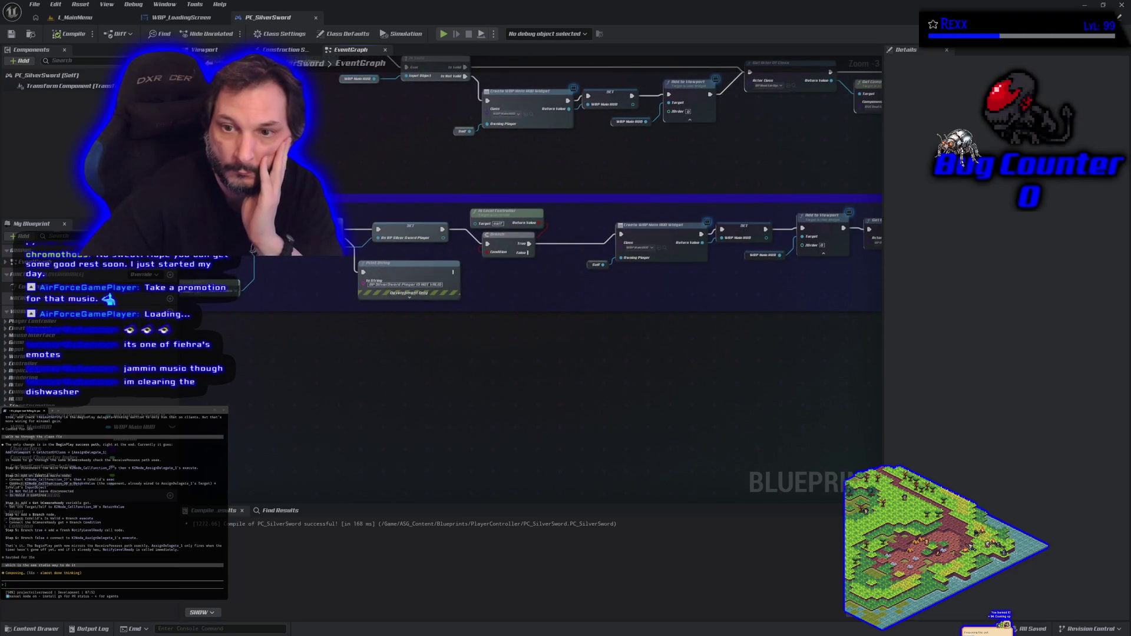
{"action": "mouse_move", "coordinate": [905, 161]}
{"action": "left_mouse_down"}
{"action": "mouse_move", "coordinate": [604, 150]}
{"action": "mouse_move", "coordinate": [420, 178]}
{"action": "left_mouse_up"}
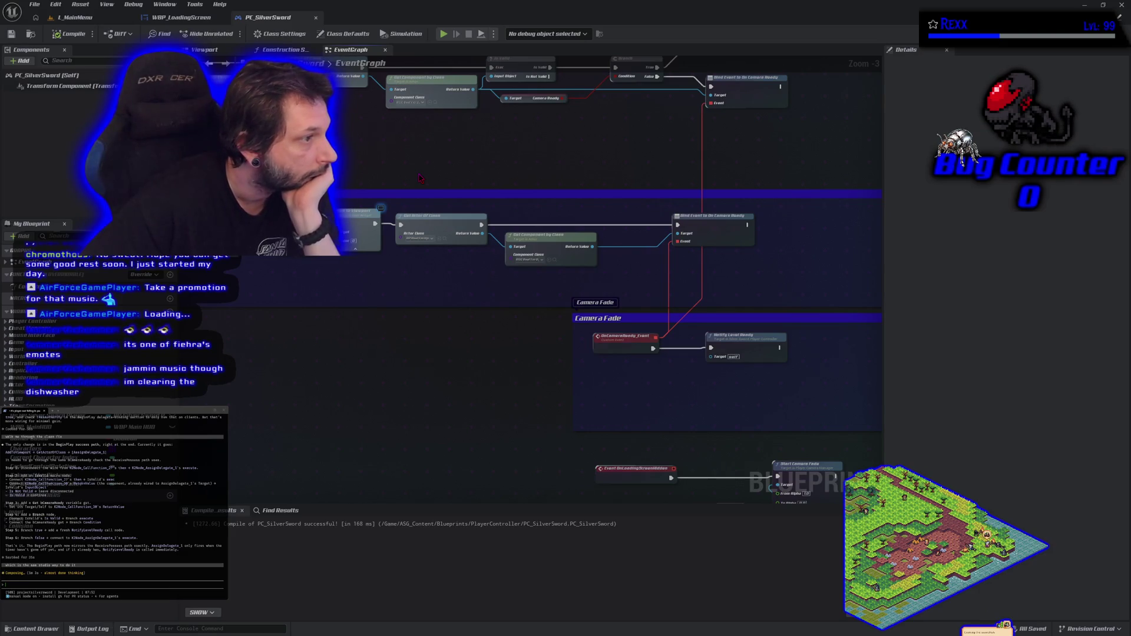
{"action": "left_click_drag", "start_coordinate": [420, 178], "coordinate": [411, 238]}
{"action": "left_click_drag", "start_coordinate": [543, 183], "coordinate": [604, 142]}
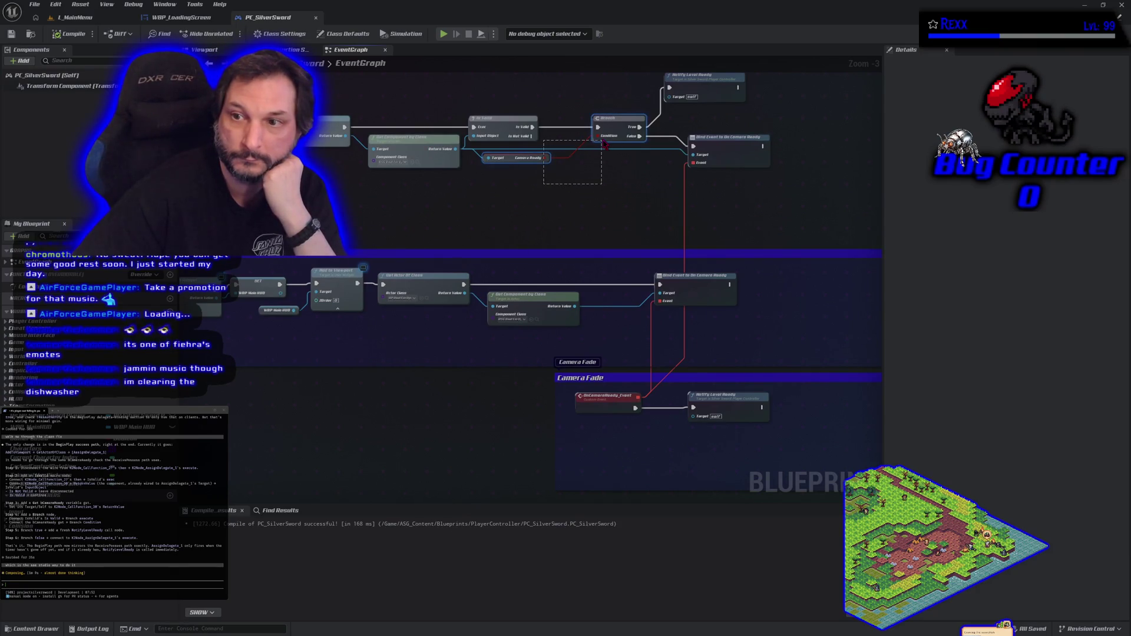
{"action": "left_click_drag", "start_coordinate": [604, 143], "coordinate": [605, 145]}
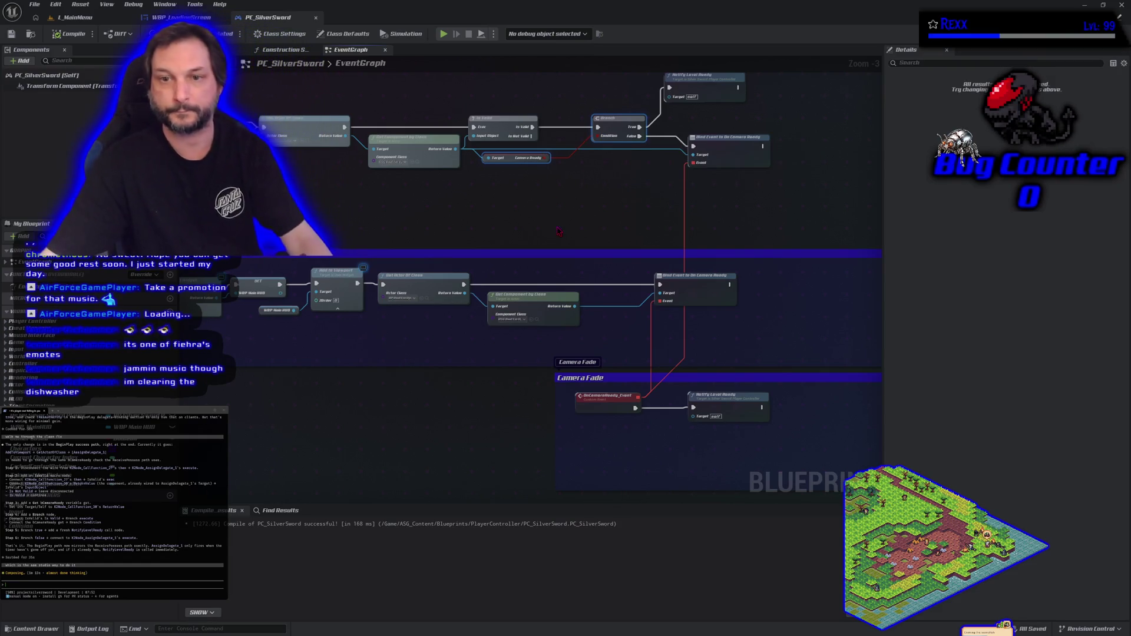
{"action": "key", "text": "ctrl+v"}
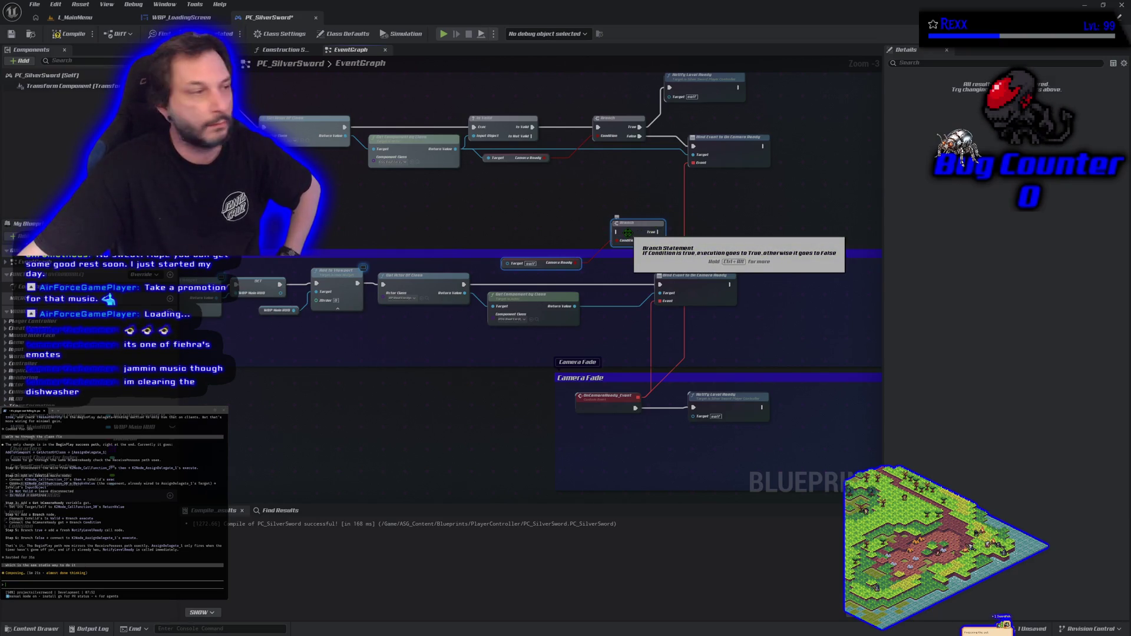
- Place the pasted Branch pair above the lower row and connect Get Actor Of Class to Bind Event
{"action": "left_click_drag", "start_coordinate": [627, 232], "coordinate": [598, 205]}
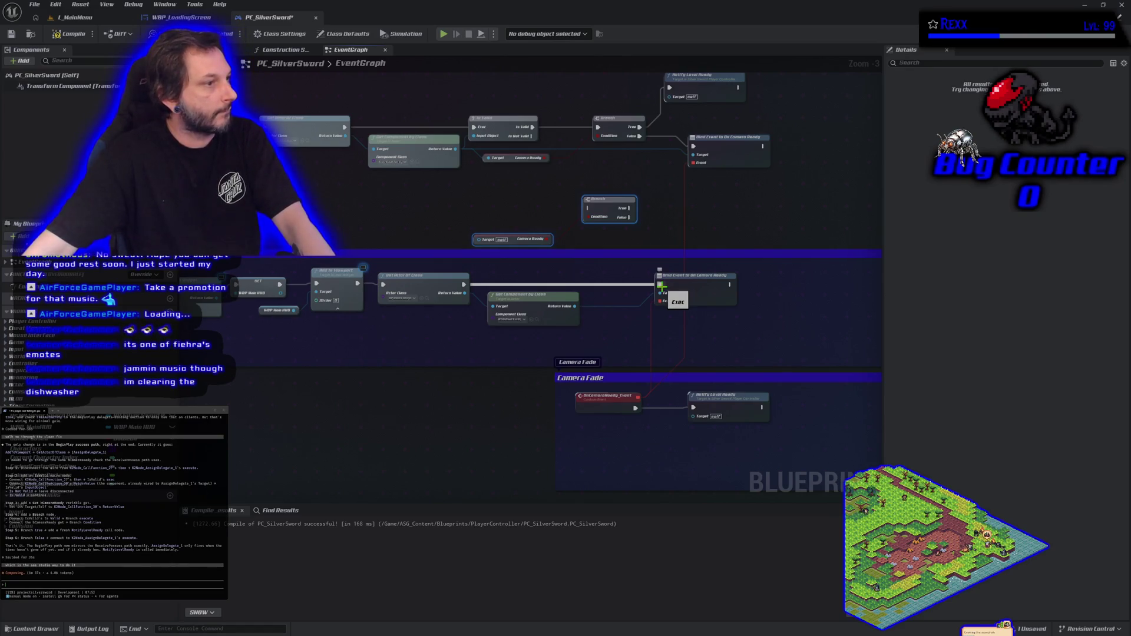
{"action": "left_click_drag", "start_coordinate": [660, 287], "coordinate": [660, 285]}
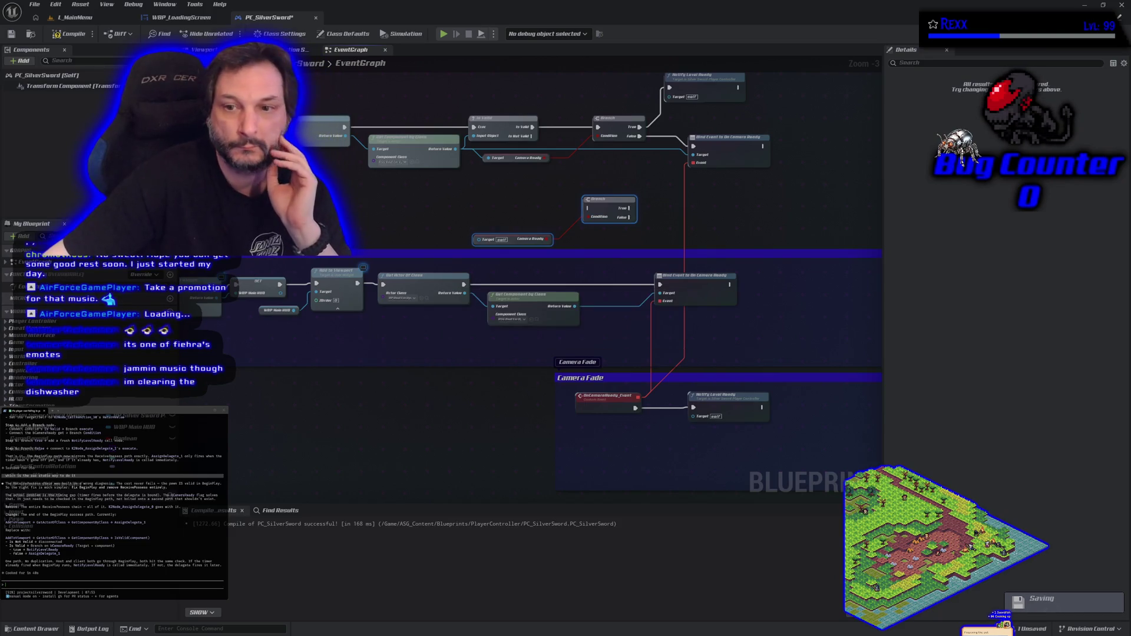
{"action": "scroll", "coordinate": [525, 246], "scroll_direction": "down", "scroll_amount": 3}
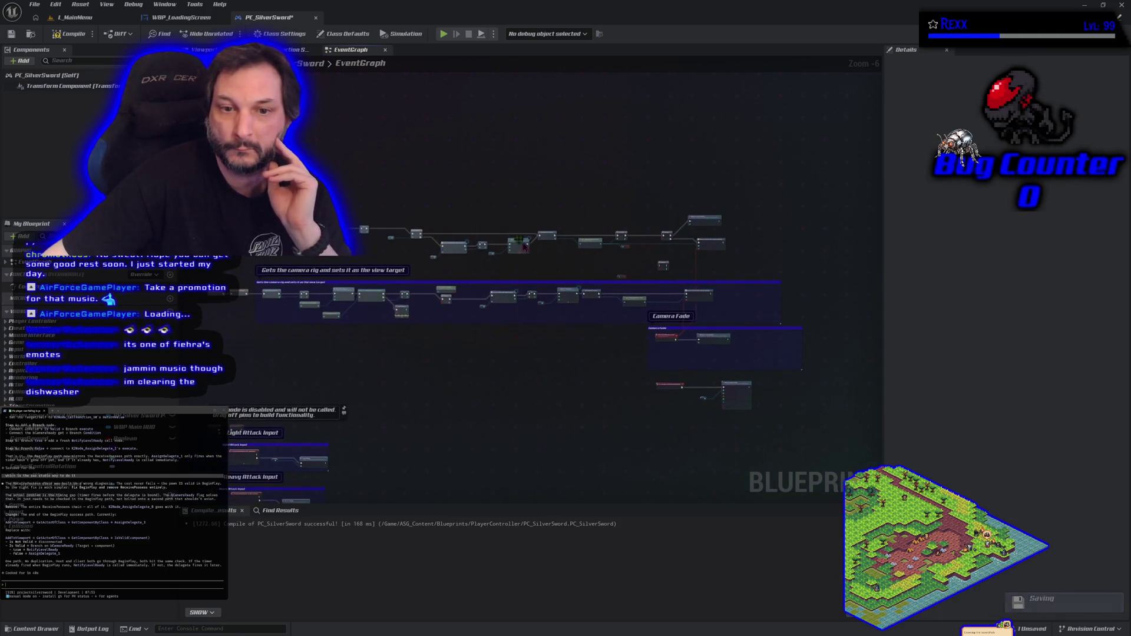
- Delete the old top node row and centre the lower camera-binding row
{"action": "left_click_drag", "start_coordinate": [328, 185], "coordinate": [698, 252]}
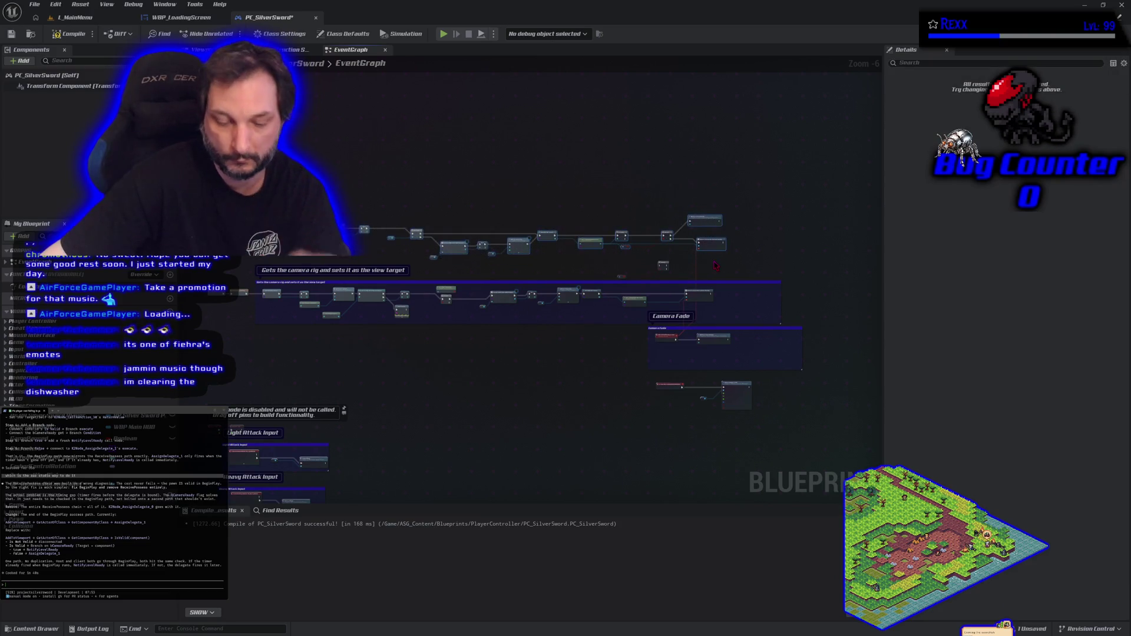
{"action": "key", "text": "Delete"}
{"action": "scroll", "coordinate": [666, 246], "scroll_direction": "up", "scroll_amount": 4}
{"action": "left_click_drag", "start_coordinate": [647, 249], "coordinate": [569, 205]}
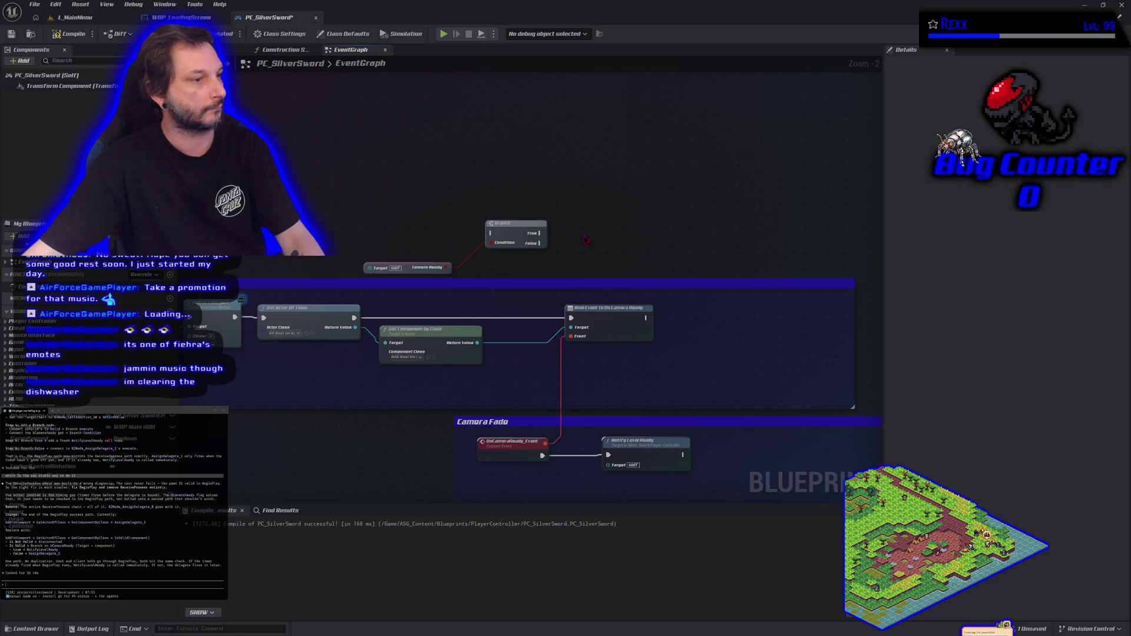
- Insert an Is Valid macro on the camera component, fed by Get Actor Of Class's execution
{"action": "left_click", "coordinate": [571, 317], "text": "alt"}
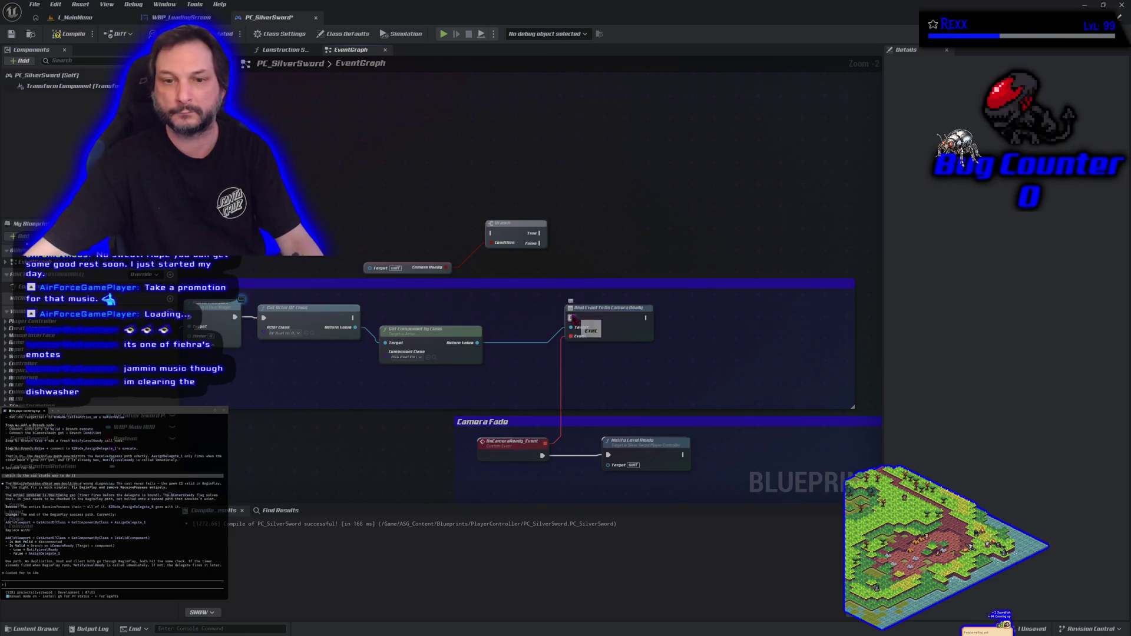
{"action": "mouse_move", "coordinate": [477, 343]}
{"action": "left_mouse_down"}
{"action": "mouse_move", "coordinate": [495, 322]}
{"action": "mouse_move", "coordinate": [480, 315]}
{"action": "left_mouse_up"}
{"action": "type", "text": "is valid"}
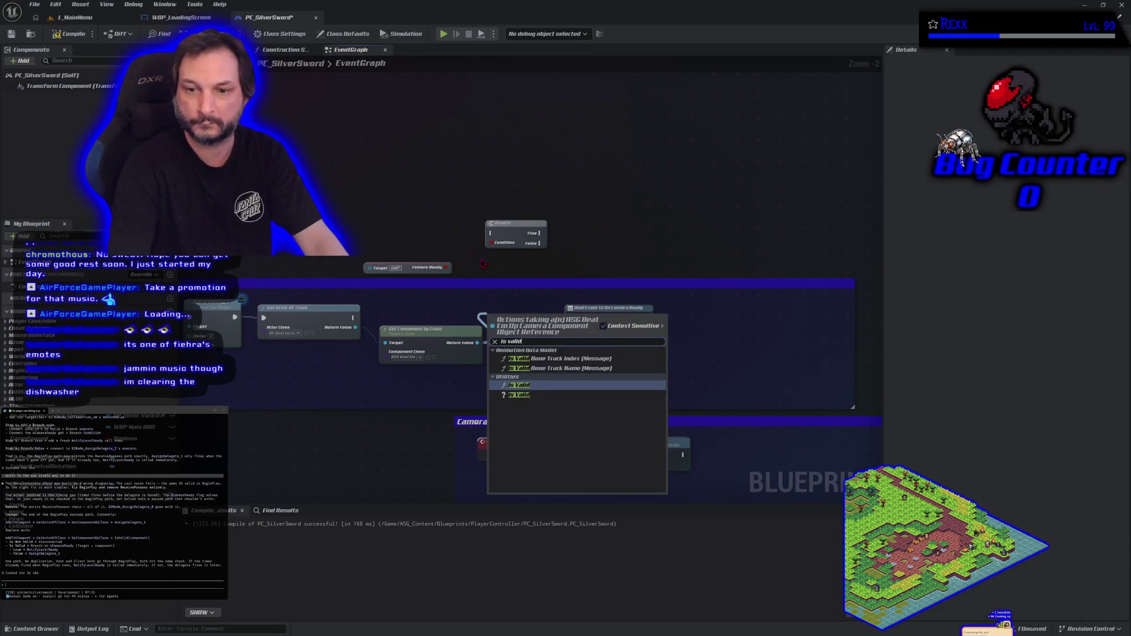
{"action": "key", "text": "Down"}
{"action": "key", "text": "Return"}
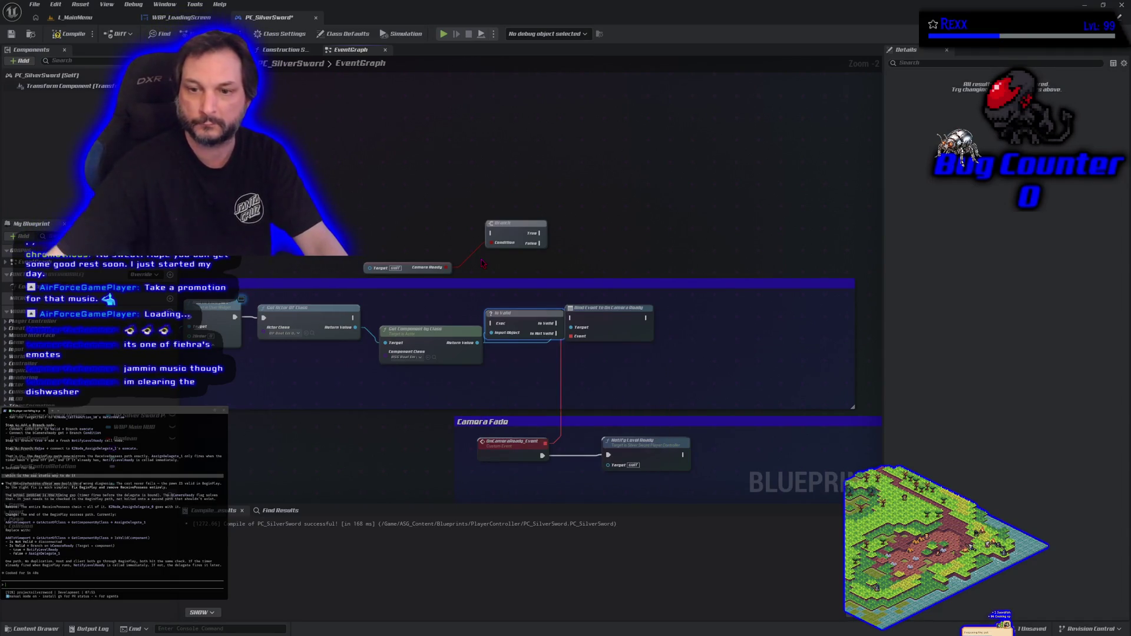
{"action": "left_click_drag", "start_coordinate": [607, 313], "coordinate": [649, 313]}
{"action": "mouse_move", "coordinate": [525, 325]}
{"action": "left_mouse_down"}
{"action": "mouse_move", "coordinate": [526, 308]}
{"action": "mouse_move", "coordinate": [531, 319]}
{"action": "left_mouse_up"}
{"action": "left_click_drag", "start_coordinate": [353, 318], "coordinate": [502, 319]}
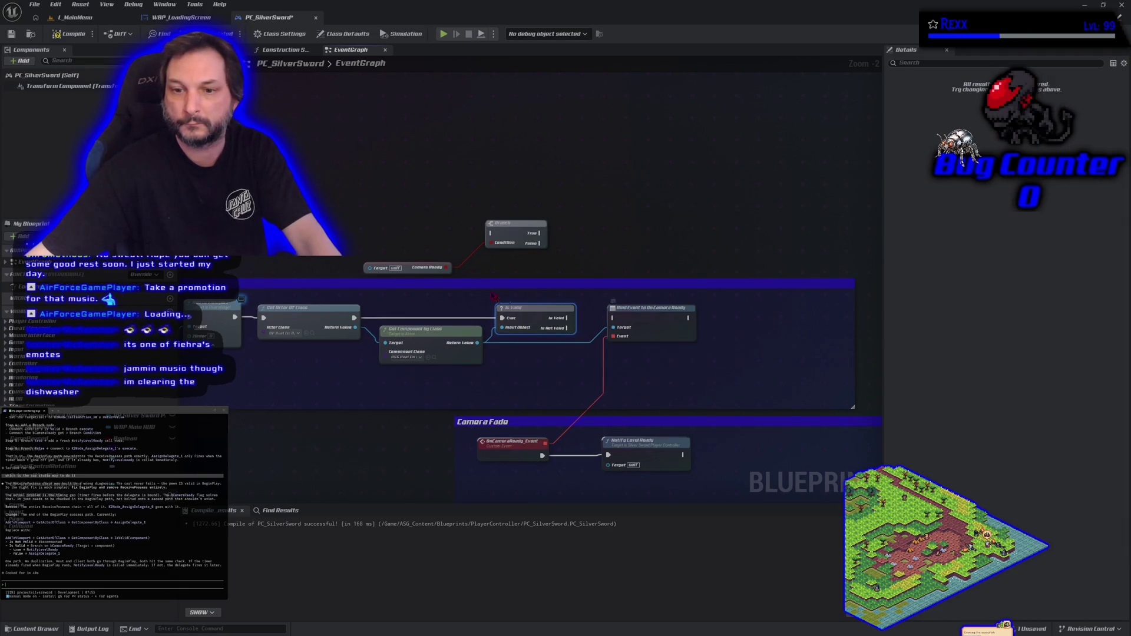
- Add the Camera Ready Branch after Is Valid, binding the camera event when False
{"action": "mouse_move", "coordinate": [415, 270]}
{"action": "left_mouse_down"}
{"action": "mouse_move", "coordinate": [524, 330]}
{"action": "mouse_move", "coordinate": [542, 360]}
{"action": "left_mouse_up"}
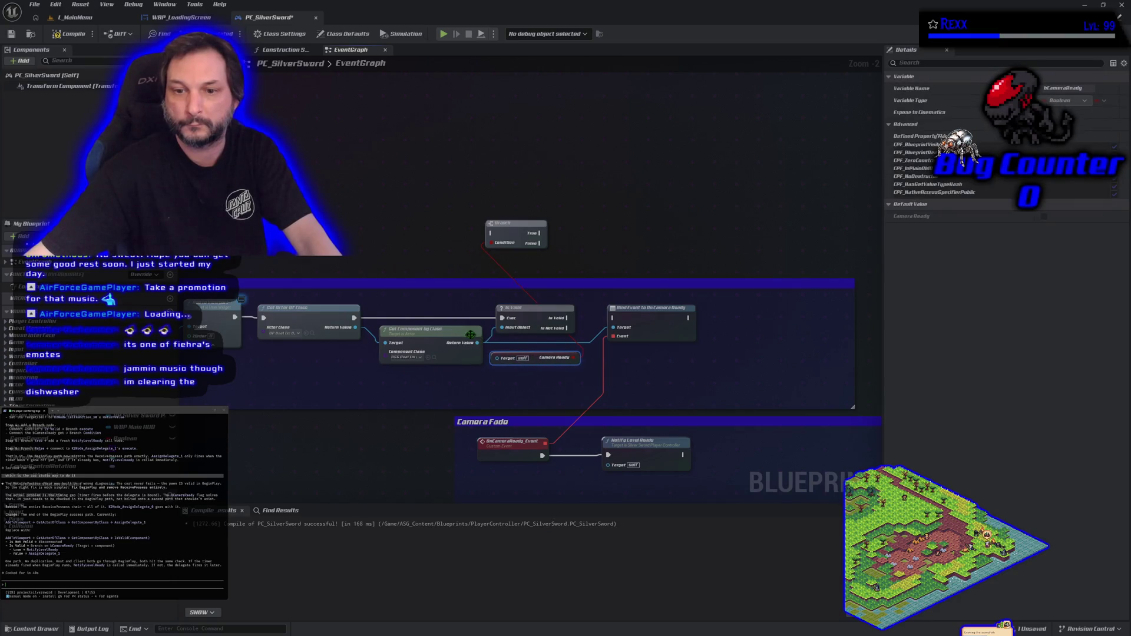
{"action": "mouse_move", "coordinate": [476, 345]}
{"action": "left_mouse_down"}
{"action": "mouse_move", "coordinate": [518, 357]}
{"action": "mouse_move", "coordinate": [497, 357]}
{"action": "left_mouse_up"}
{"action": "mouse_move", "coordinate": [538, 239]}
{"action": "left_mouse_down"}
{"action": "mouse_move", "coordinate": [624, 283]}
{"action": "mouse_move", "coordinate": [639, 308]}
{"action": "mouse_move", "coordinate": [568, 317]}
{"action": "left_mouse_up"}
{"action": "left_click_drag", "start_coordinate": [669, 326], "coordinate": [729, 326]}
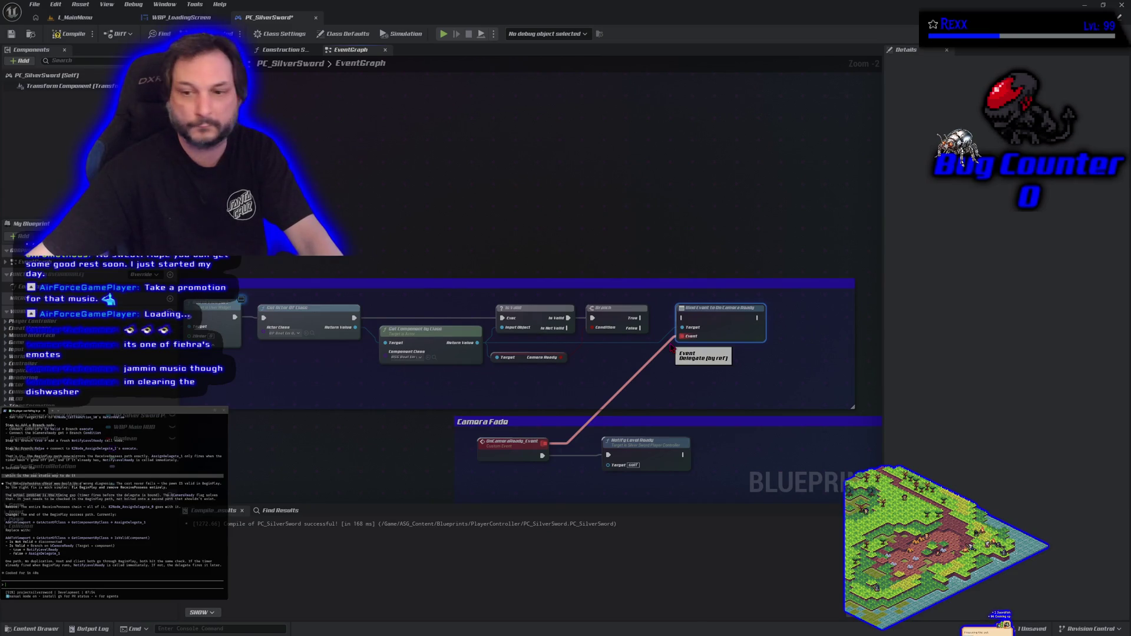
{"action": "left_click_drag", "start_coordinate": [722, 320], "coordinate": [722, 352]}
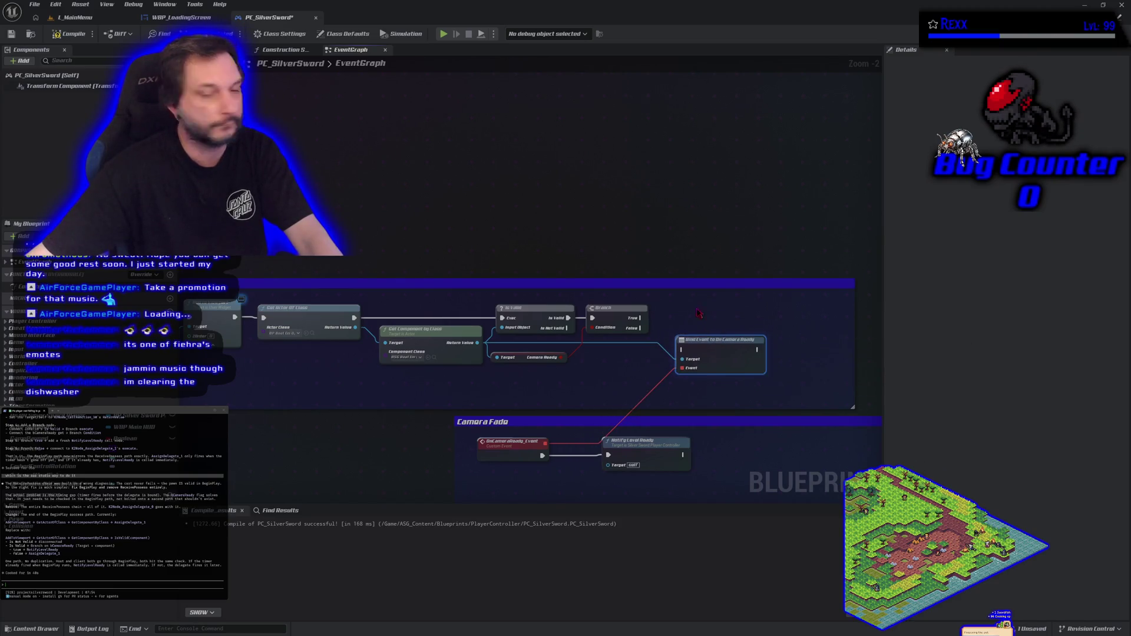
{"action": "mouse_move", "coordinate": [640, 328]}
{"action": "left_mouse_down"}
{"action": "mouse_move", "coordinate": [685, 352]}
{"action": "mouse_move", "coordinate": [710, 318]}
{"action": "mouse_move", "coordinate": [682, 313]}
{"action": "left_mouse_up"}
- Paste a Notify Level Ready copy beside the Branch and compile the blueprint
{"action": "key", "text": "ctrl+c"}
{"action": "key", "text": "ctrl+v"}
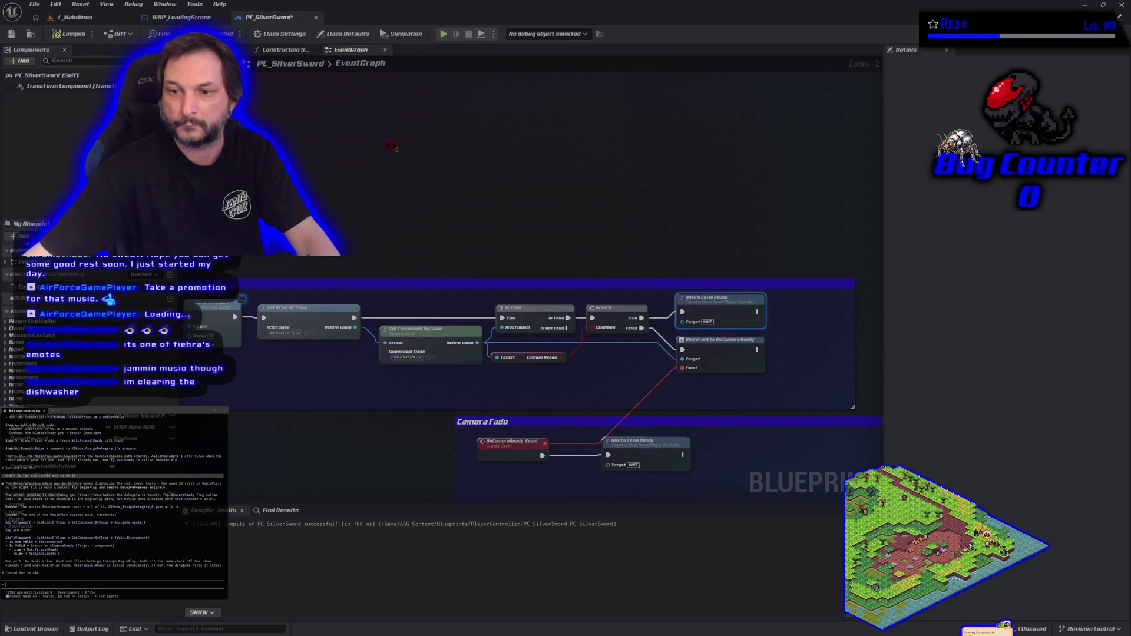
{"action": "key", "text": "F7"}
{"action": "left_click", "coordinate": [304, 179]}
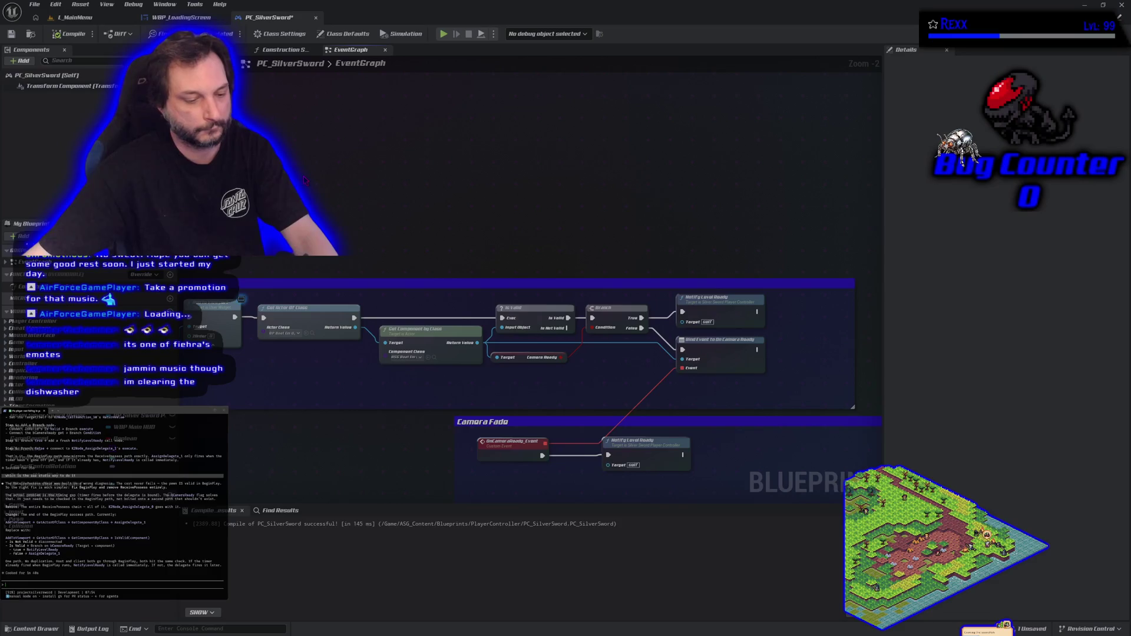
- Save the PC_SilverSword blueprint and bring the rewired node rows back into view
{"action": "key", "text": "ctrl+s"}
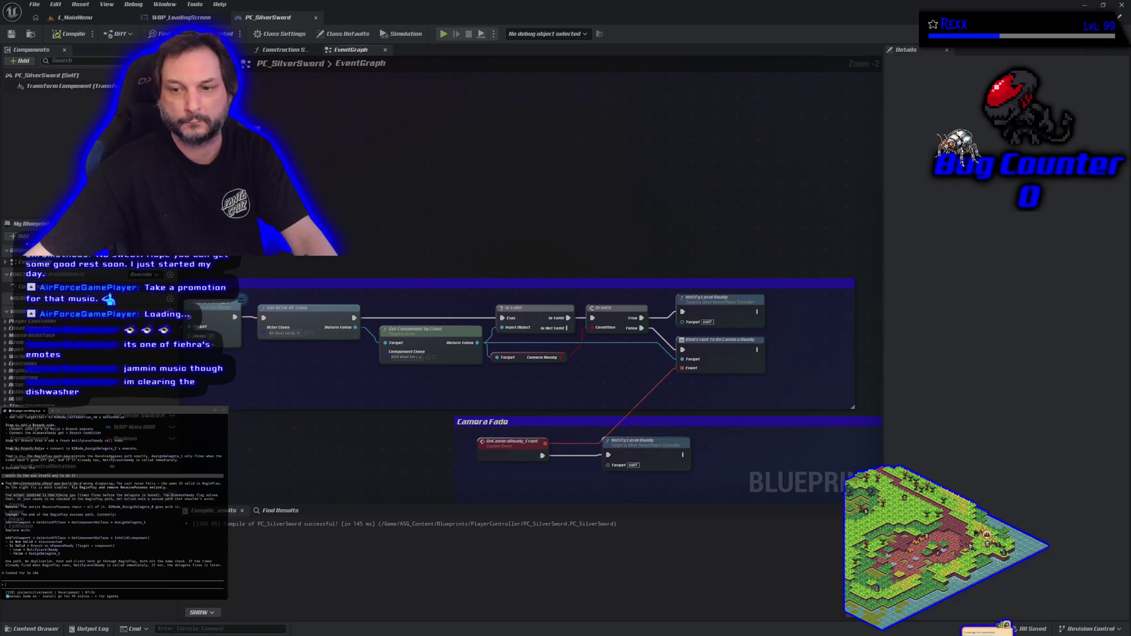
{"action": "scroll", "coordinate": [288, 122], "scroll_direction": "down", "scroll_amount": 3}
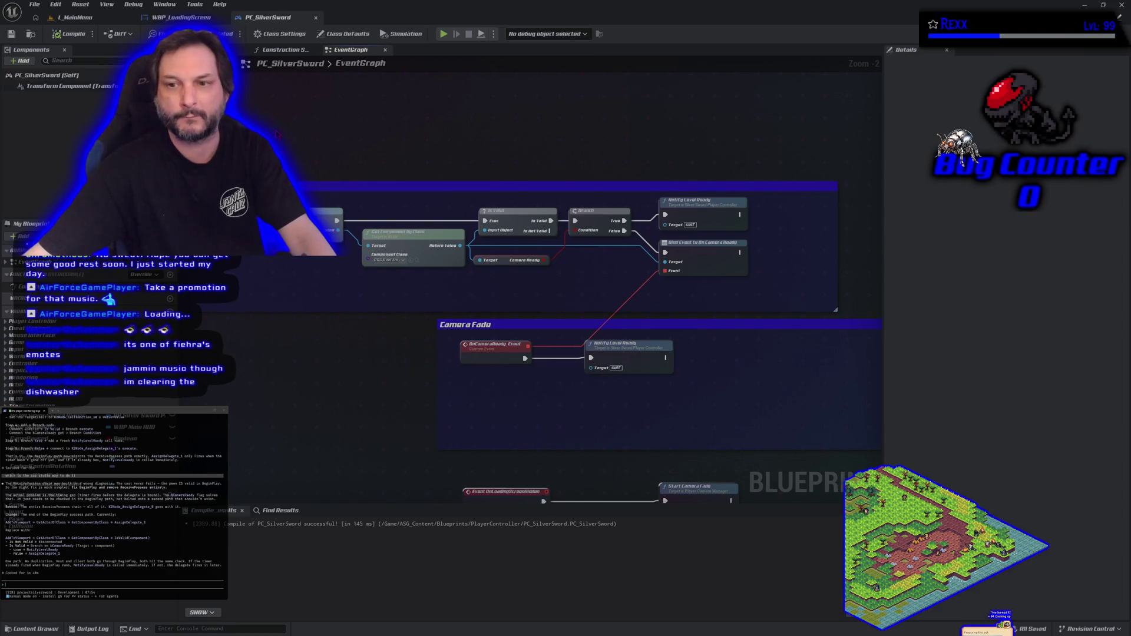
{"action": "left_click_drag", "start_coordinate": [274, 134], "coordinate": [350, 152]}
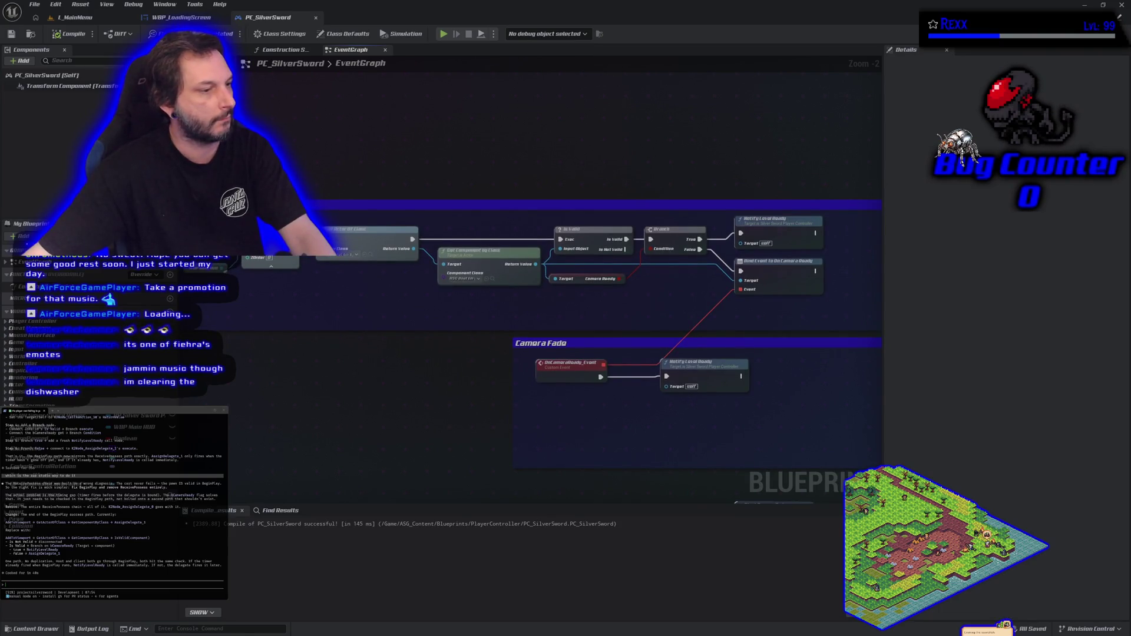
{"action": "type", "text": "wasnt the deleg"}
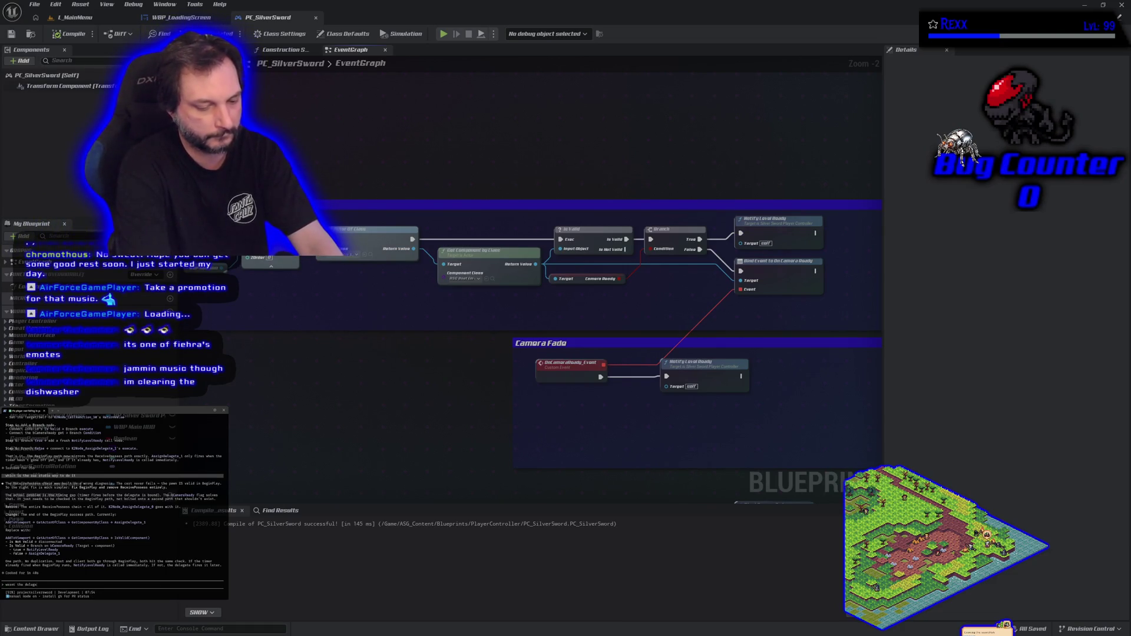
{"action": "type", "text": "ate"}
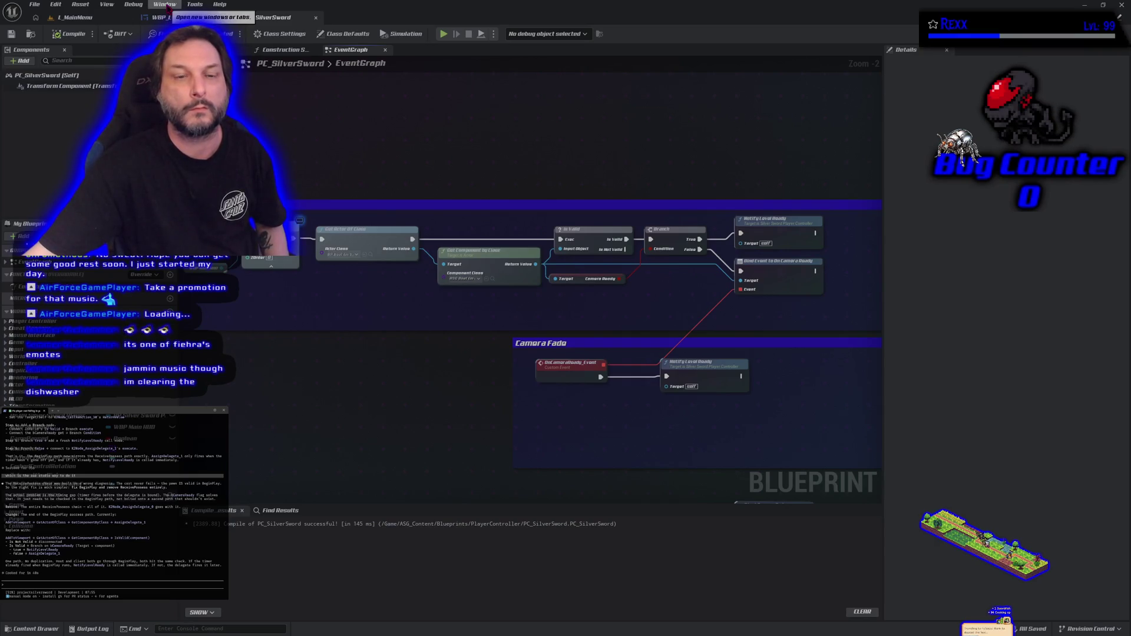
- Return to the L_MainMenu level and save all project assets
{"action": "left_click", "coordinate": [89, 19]}
{"action": "left_click", "coordinate": [34, 4]}
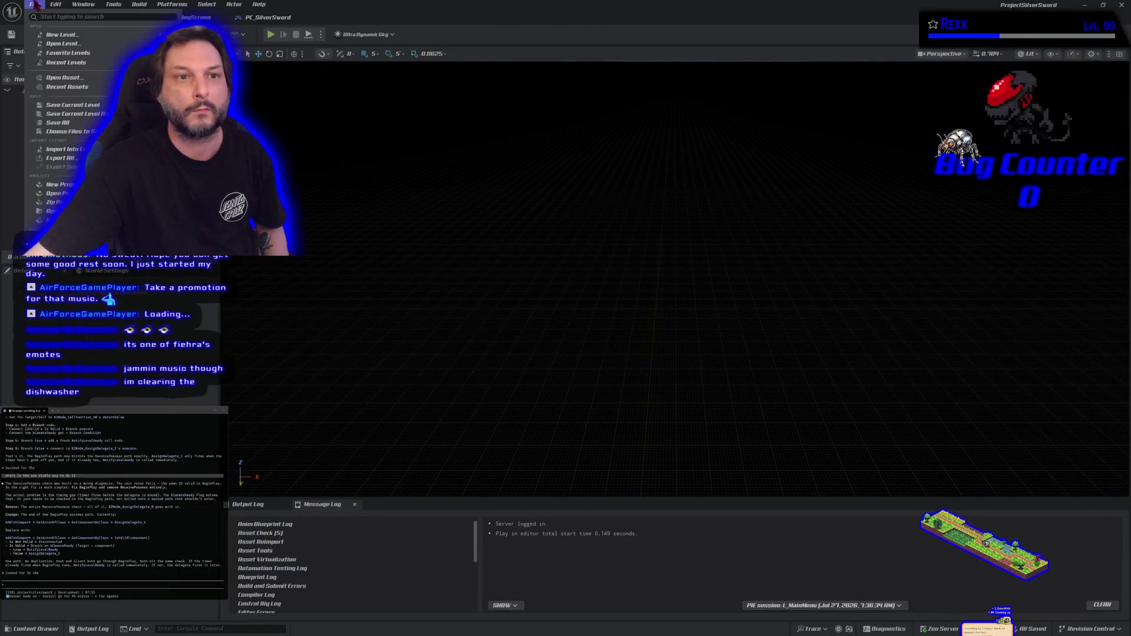
{"action": "left_click", "coordinate": [58, 124]}
{"action": "left_click", "coordinate": [172, 6]}
{"action": "left_click", "coordinate": [325, 112]}
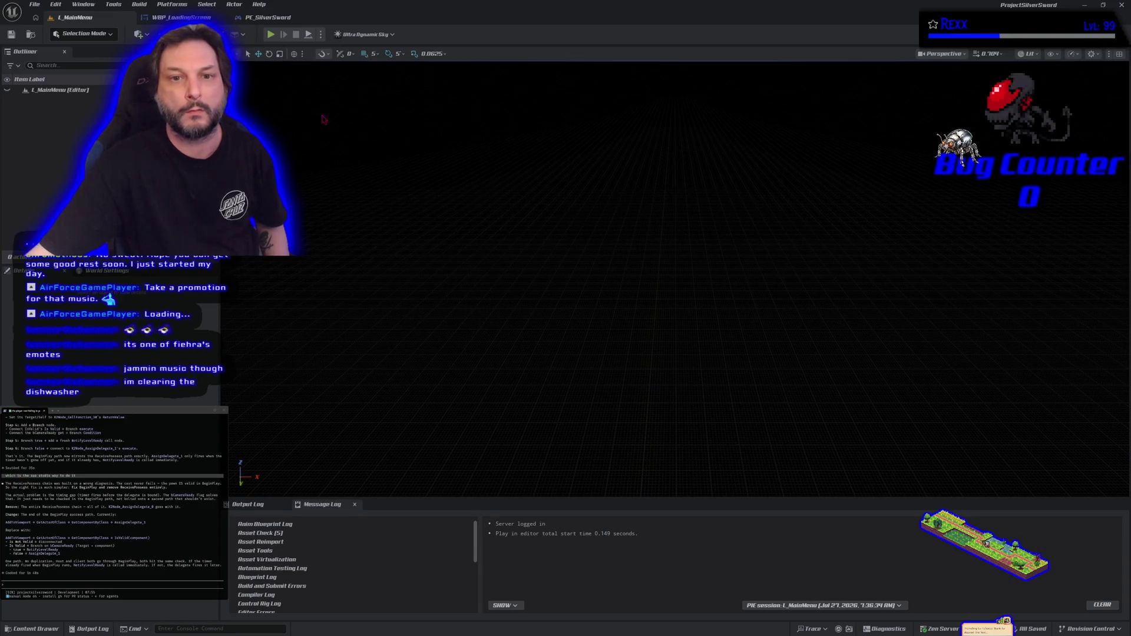